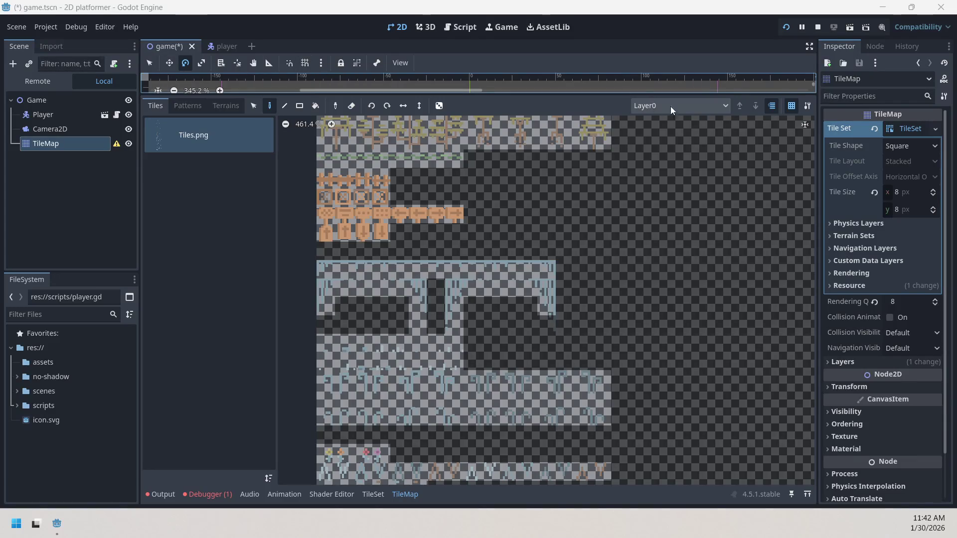
Check the TileMap layer list, zoom the tile atlas in and out, and try the erase and rectangle paint modes.
click(720, 112)
click(724, 107)
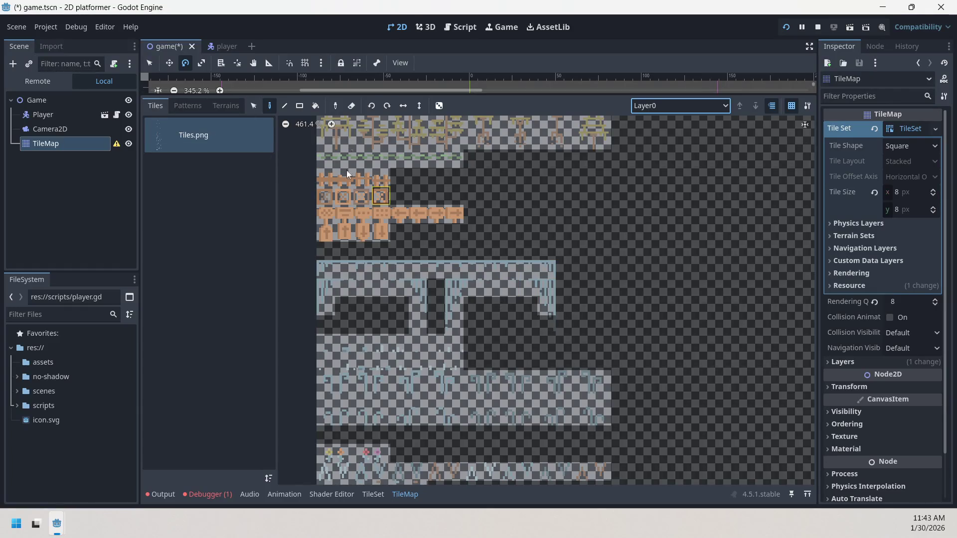
click(331, 124)
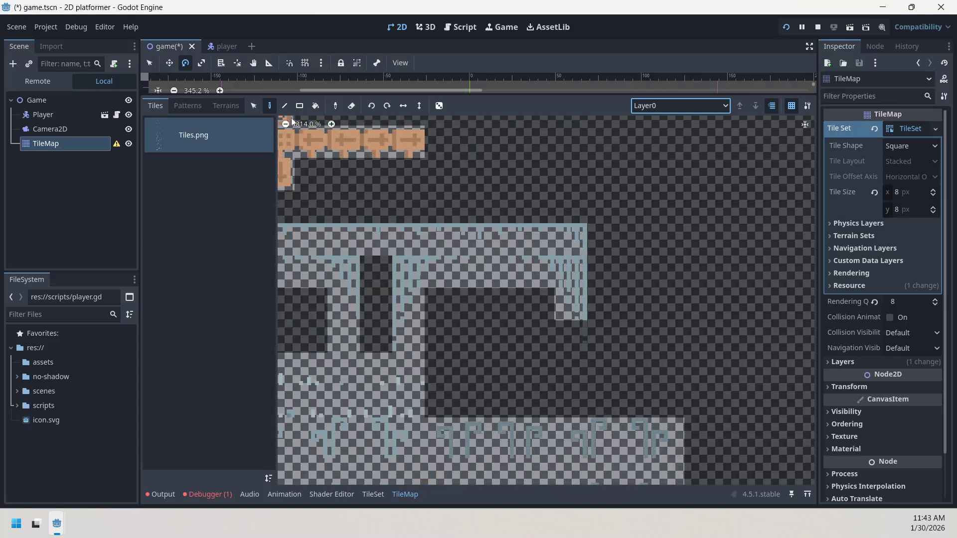
click(286, 125)
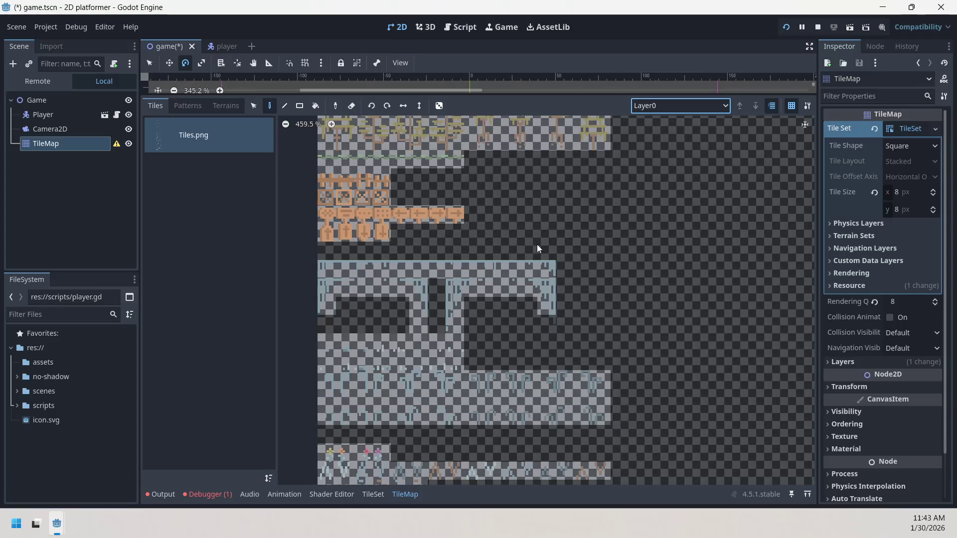
click(351, 106)
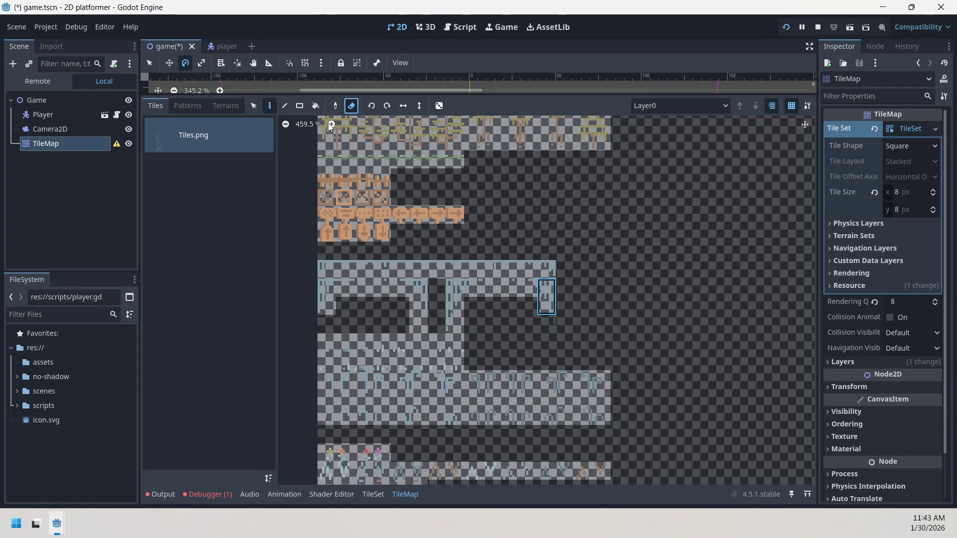
click(299, 106)
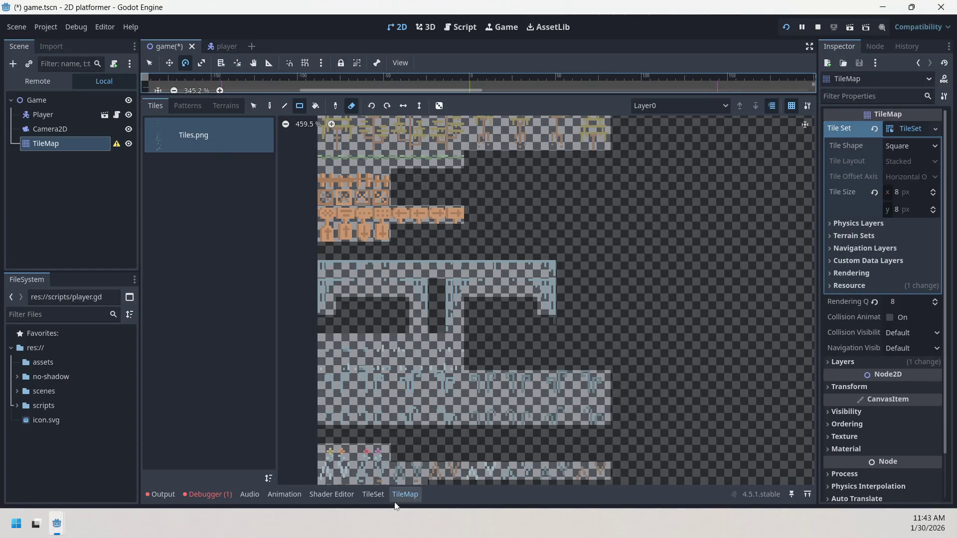
In the TileSet atlas editor, delete the stray atlas tile at coordinates (12, 71).
click(373, 494)
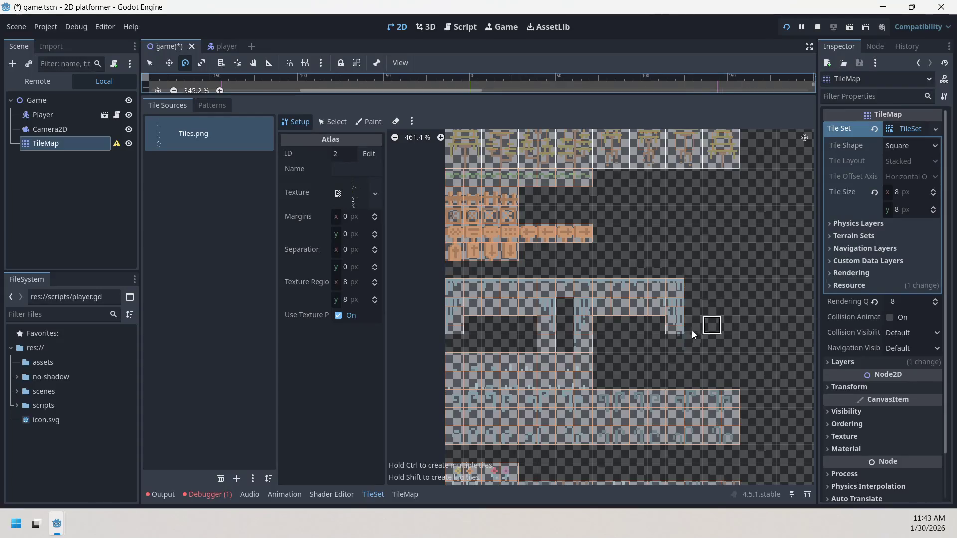
mouse_move(677, 326)
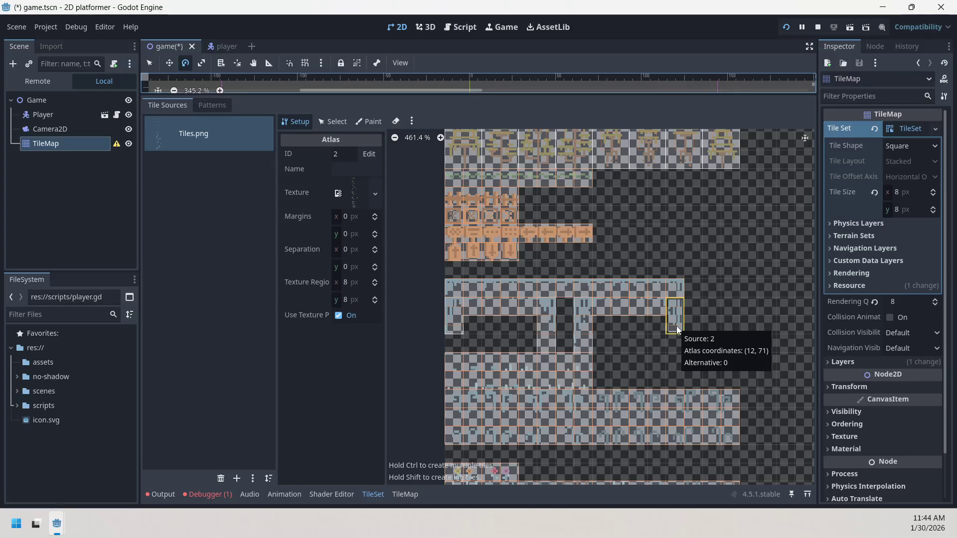
right_click(677, 314)
click(686, 322)
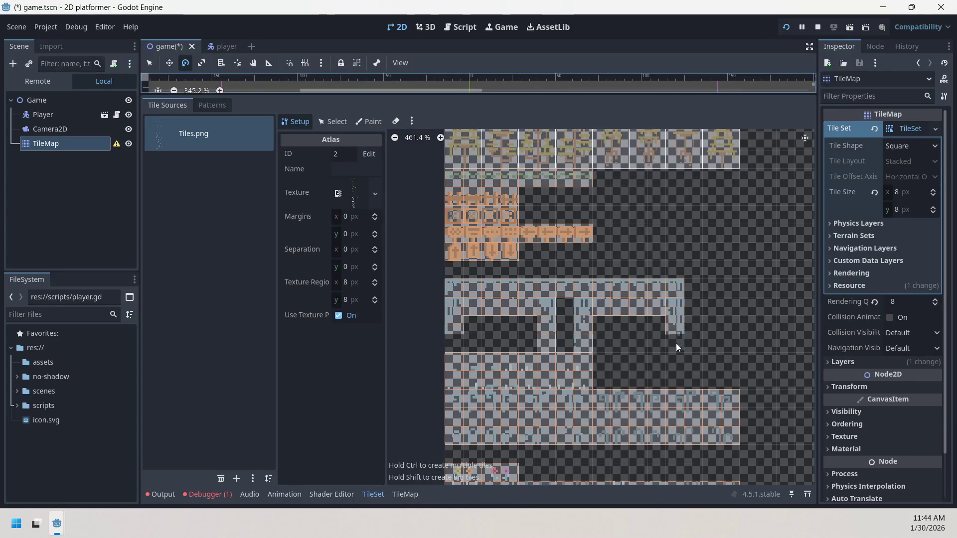
Bring the lower atlas rows into view, return the scene to select mode, and enable the atlas eraser.
scroll(698, 334, down, 2)
scroll(726, 261, up, 2)
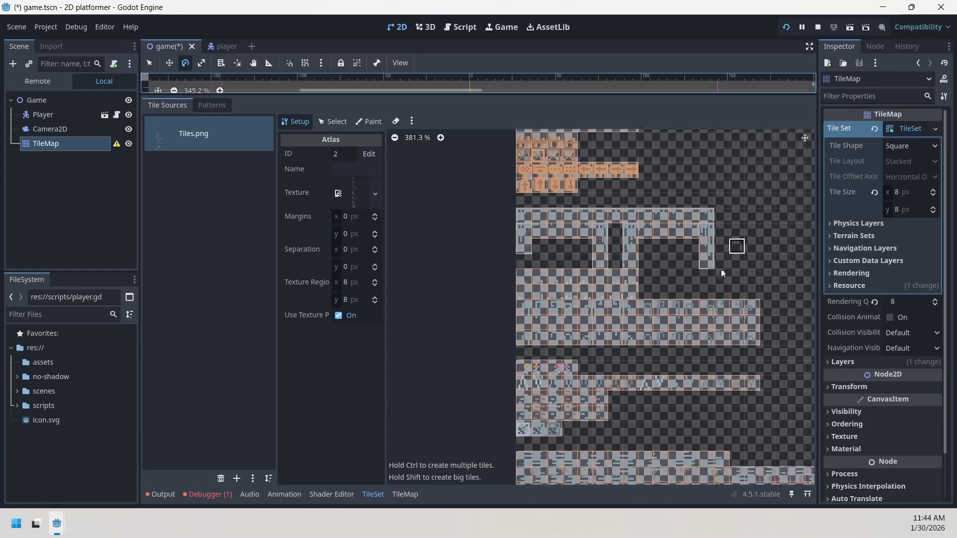
scroll(651, 279, up, 2)
mouse_move(651, 280)
mouse_down()
mouse_move(539, 262)
mouse_move(595, 258)
mouse_up()
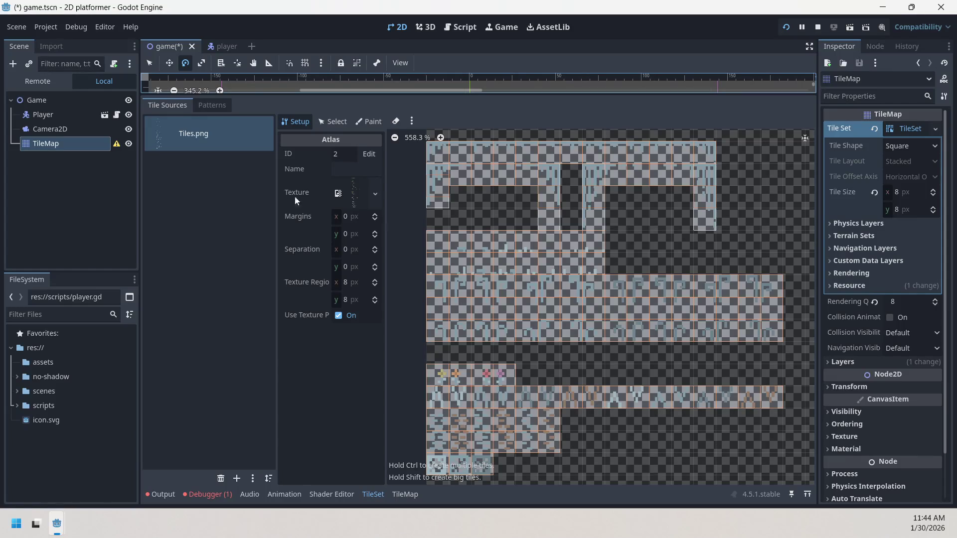
key(s)
click(151, 63)
click(395, 121)
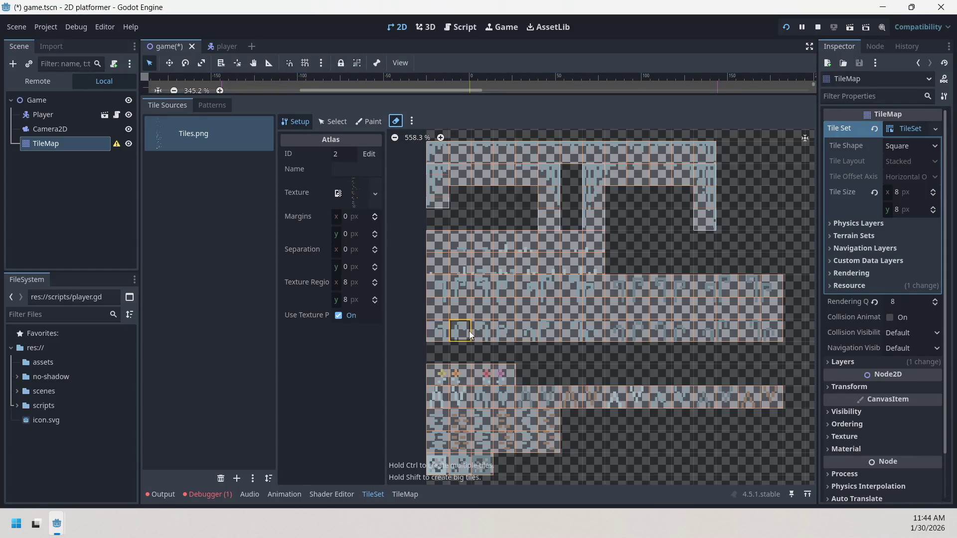
Erase a row of single atlas tiles, re-creating a few individual 8×8 tiles.
mouse_move(440, 286)
mouse_down()
mouse_move(770, 295)
mouse_move(770, 304)
mouse_up()
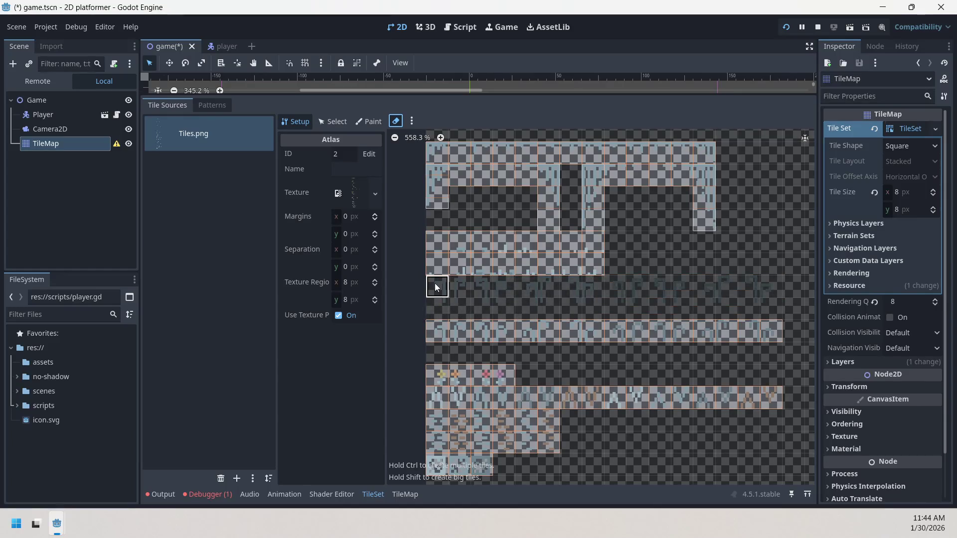
drag(429, 304, 481, 309)
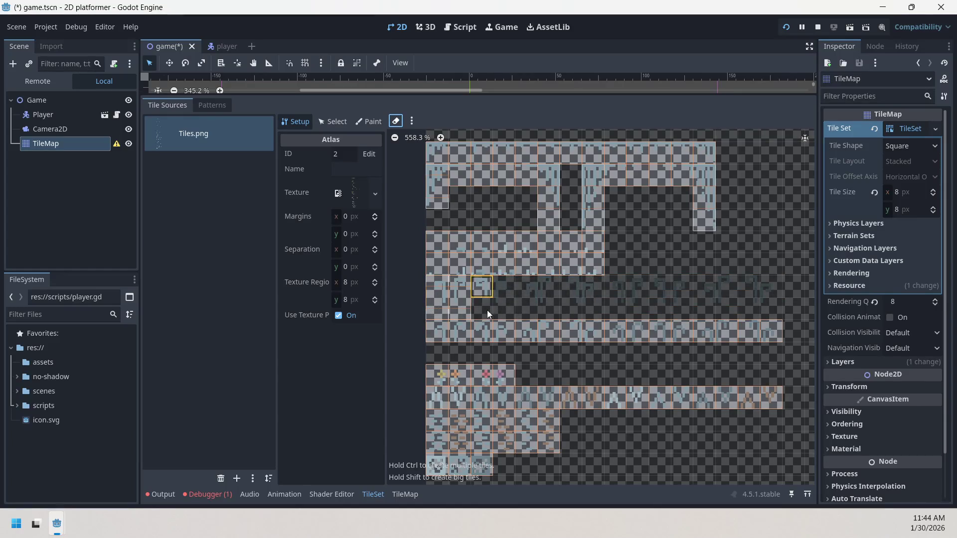
click(511, 299)
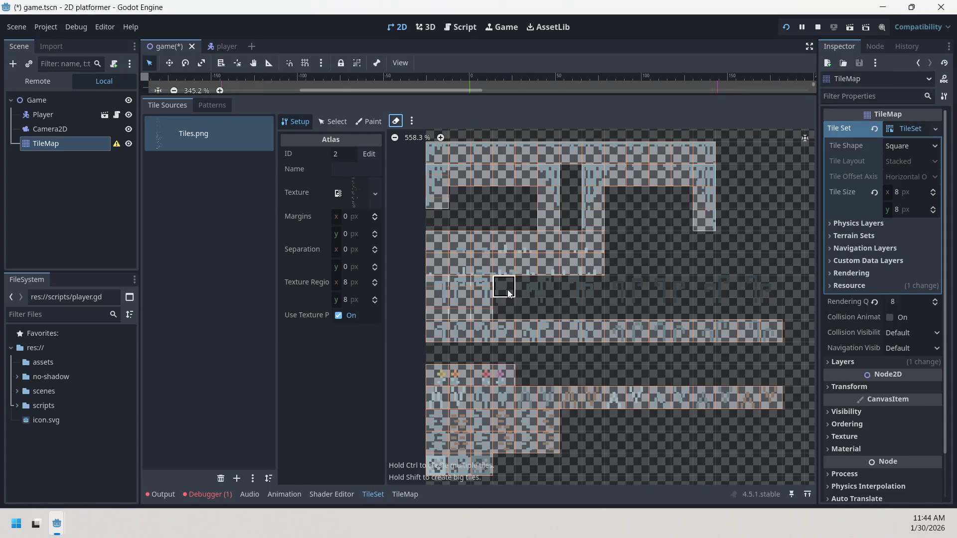
mouse_move(519, 291)
mouse_down()
mouse_move(641, 306)
mouse_move(770, 303)
mouse_up()
click(724, 293)
Erase a block of tiles across three rows and re-create single tiles along the middle row.
mouse_move(556, 351)
mouse_down()
mouse_move(537, 309)
mouse_move(563, 160)
mouse_move(568, 169)
mouse_up()
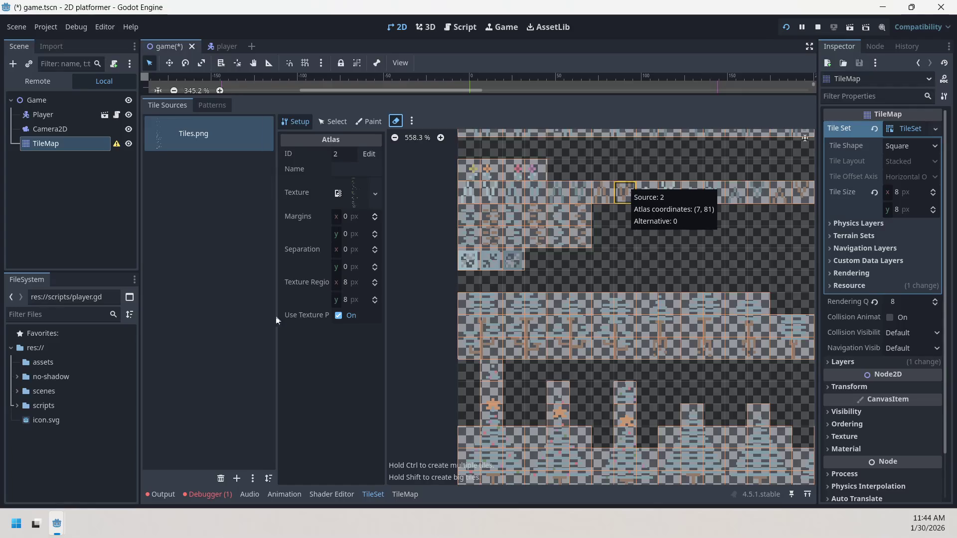
mouse_move(683, 225)
mouse_down()
mouse_move(626, 188)
mouse_move(668, 170)
mouse_move(644, 138)
mouse_up()
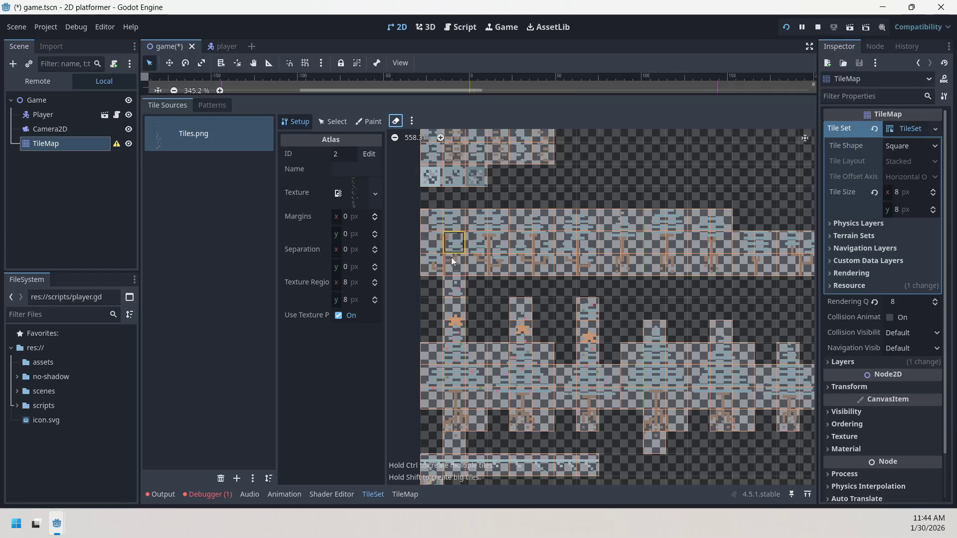
click(441, 224)
mouse_move(441, 228)
mouse_down()
mouse_move(467, 252)
mouse_move(701, 240)
mouse_move(805, 257)
mouse_up()
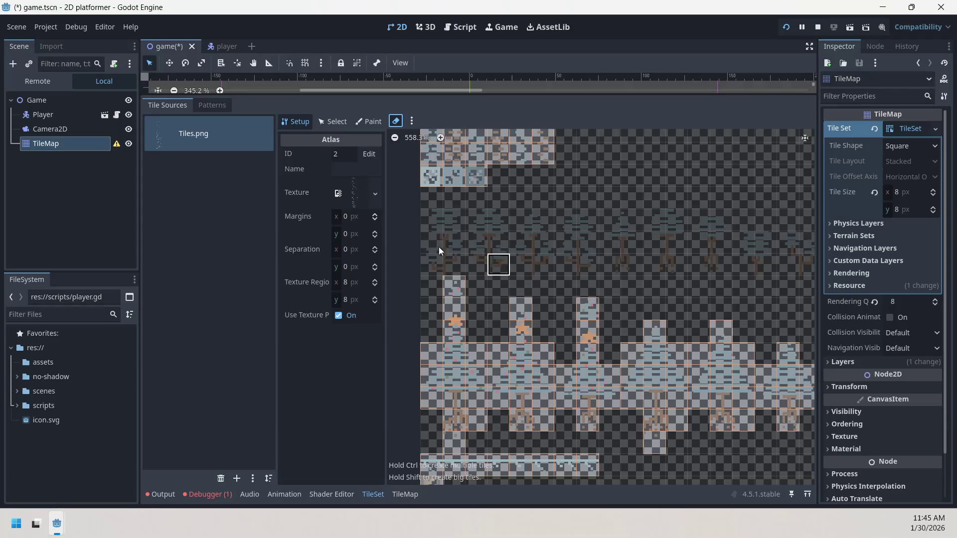
mouse_move(481, 223)
mouse_down()
mouse_move(502, 264)
mouse_move(566, 220)
mouse_move(583, 265)
mouse_move(617, 235)
mouse_move(647, 234)
mouse_move(677, 267)
mouse_move(684, 247)
mouse_move(724, 263)
mouse_move(749, 238)
mouse_move(770, 264)
mouse_move(783, 247)
mouse_move(644, 226)
mouse_up()
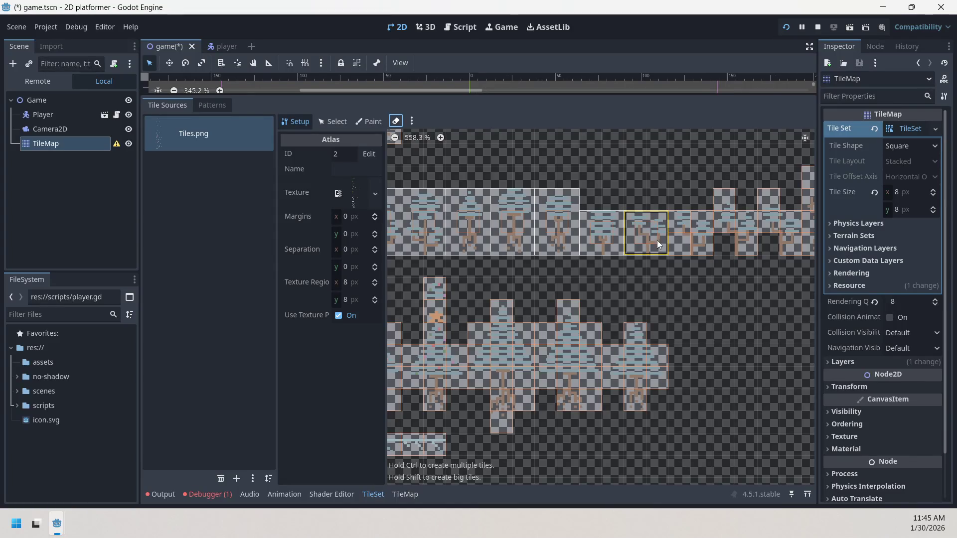
Make the plant graphics into larger tiles: a 2×3 tile and tall 1×2 tiles.
mouse_move(704, 264)
mouse_down()
mouse_move(573, 305)
mouse_move(750, 215)
mouse_move(748, 228)
mouse_up()
mouse_move(553, 258)
mouse_down()
mouse_move(581, 279)
mouse_move(595, 249)
mouse_move(616, 276)
mouse_up()
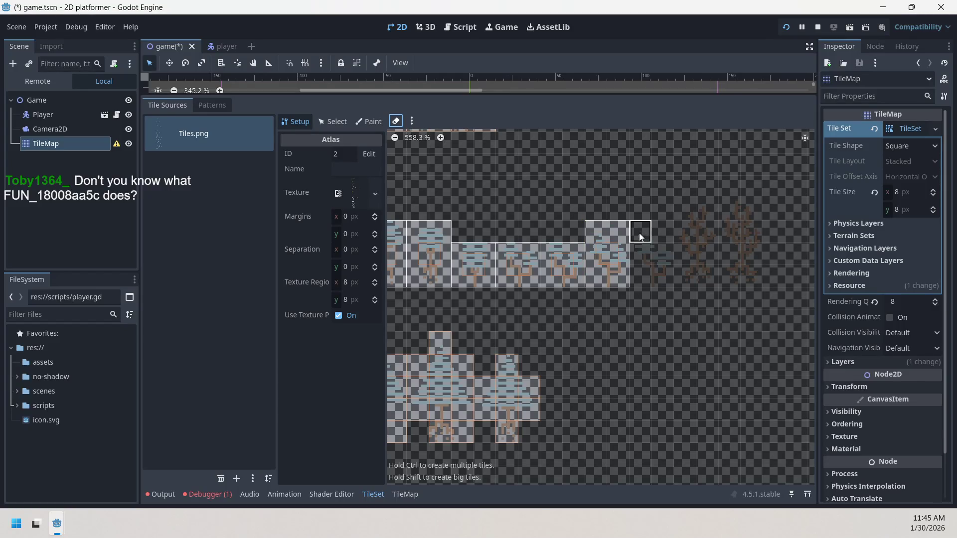
drag(640, 228, 662, 285)
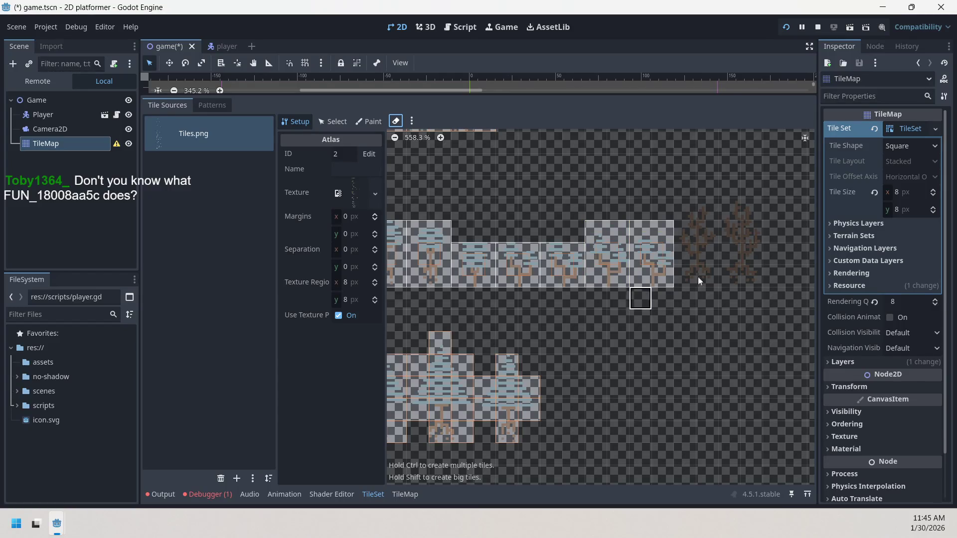
drag(691, 215, 711, 274)
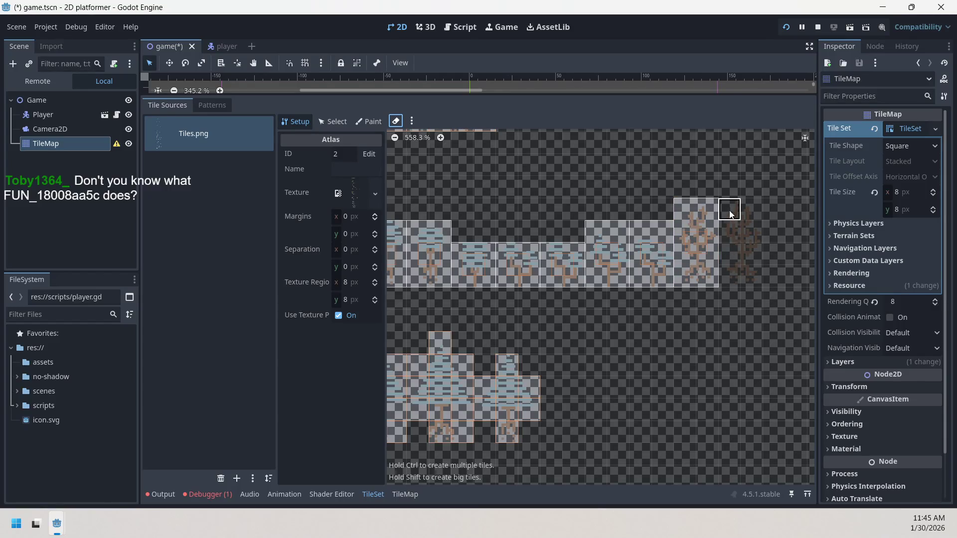
drag(728, 214, 758, 280)
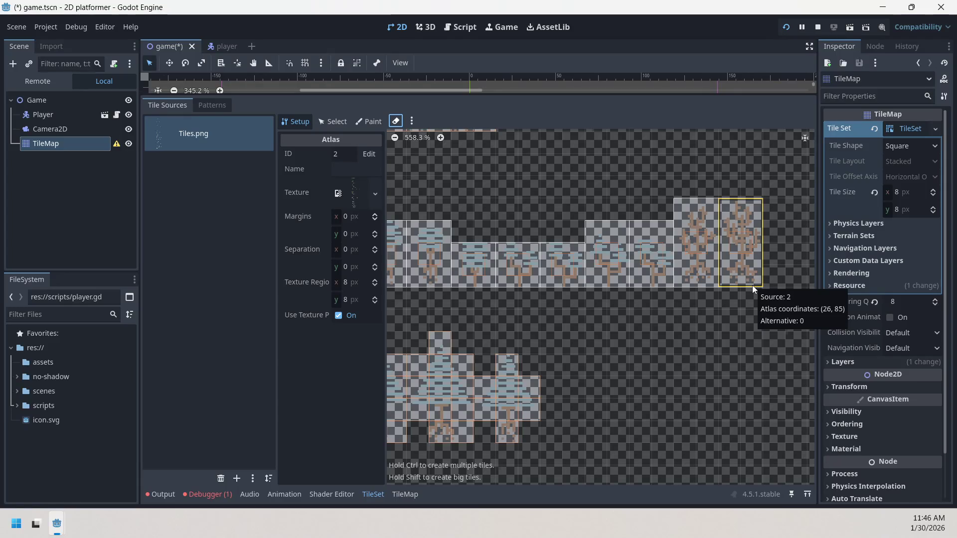
Pan the Tiles.png atlas view to bring another region into view.
drag(595, 337, 656, 306)
Erase the single tiles covering the tree sprites, block by block.
scroll(656, 306, left, 5)
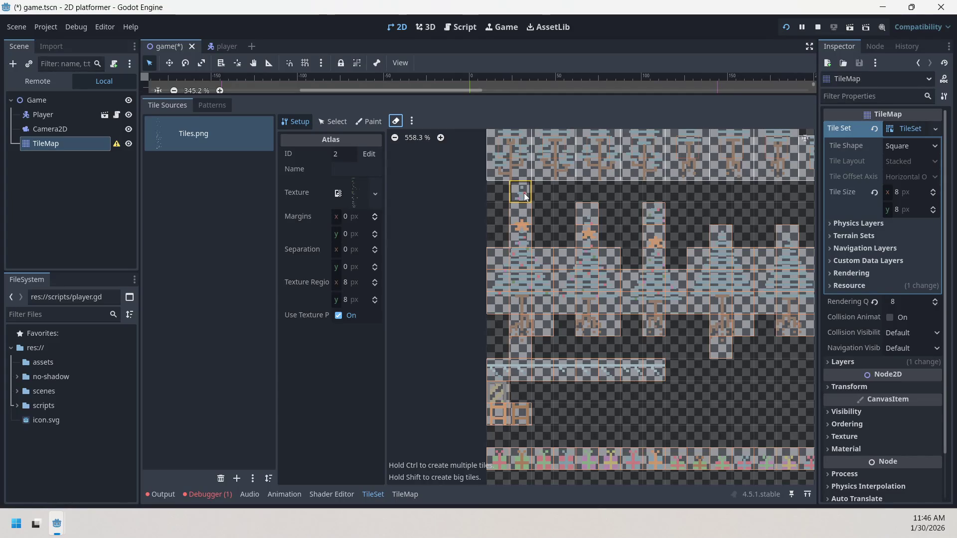
click(577, 215)
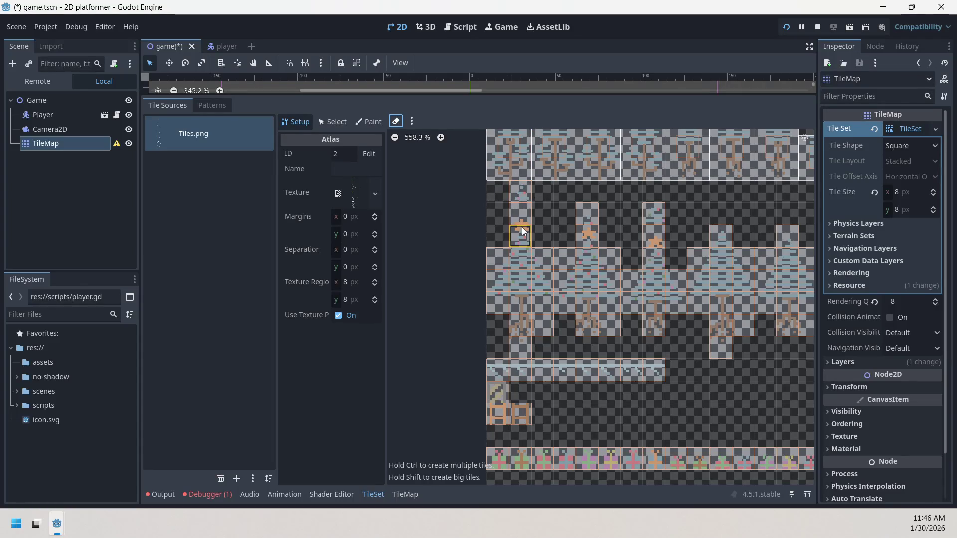
mouse_move(498, 219)
mouse_down()
mouse_move(528, 252)
mouse_move(543, 325)
mouse_up()
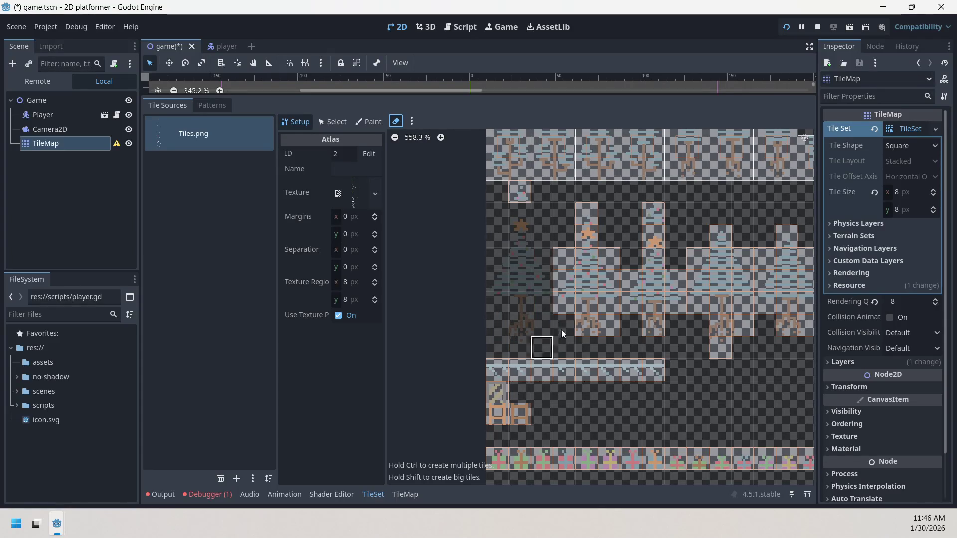
drag(561, 212, 618, 338)
drag(630, 213, 668, 329)
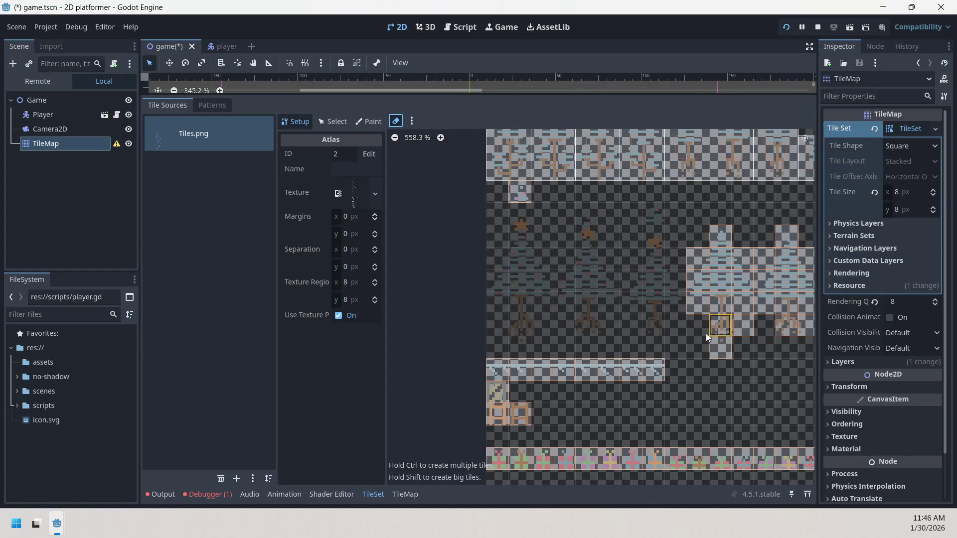
scroll(576, 324, up, 1)
mouse_move(577, 223)
mouse_down()
mouse_move(642, 343)
mouse_move(786, 342)
mouse_up()
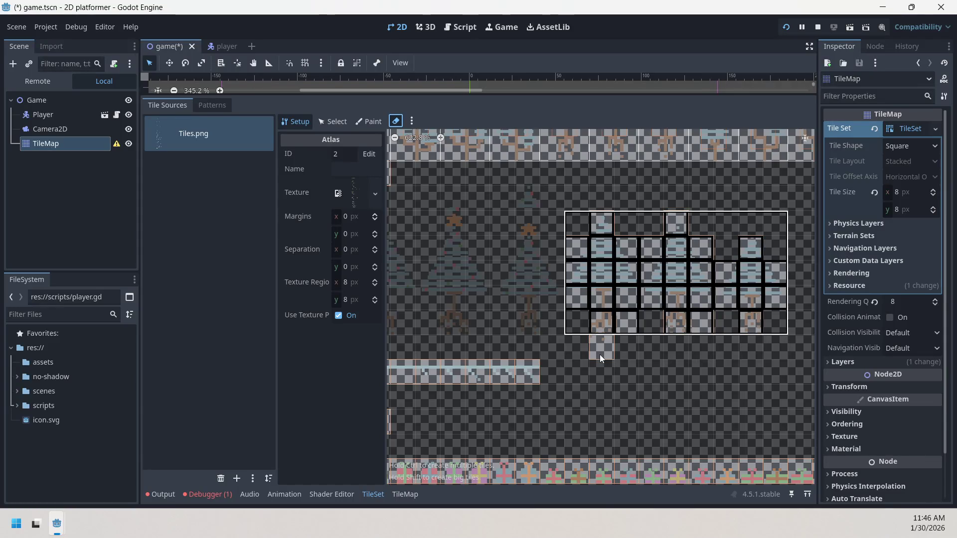
drag(599, 354, 600, 355)
scroll(609, 321, left, 3)
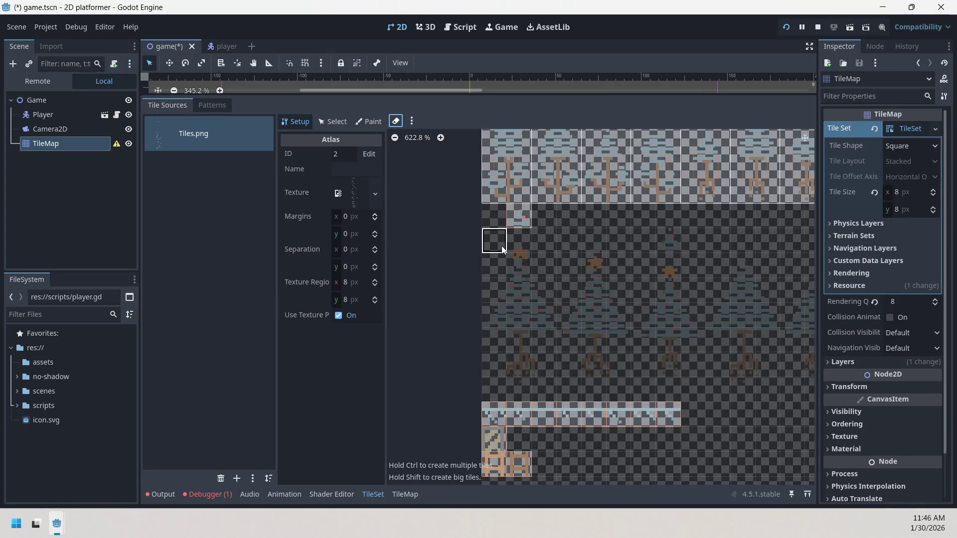
Define the first three trees as large tiles: one tall tile, a 3x6 tile and a 3x5 tile.
drag(504, 252, 547, 381)
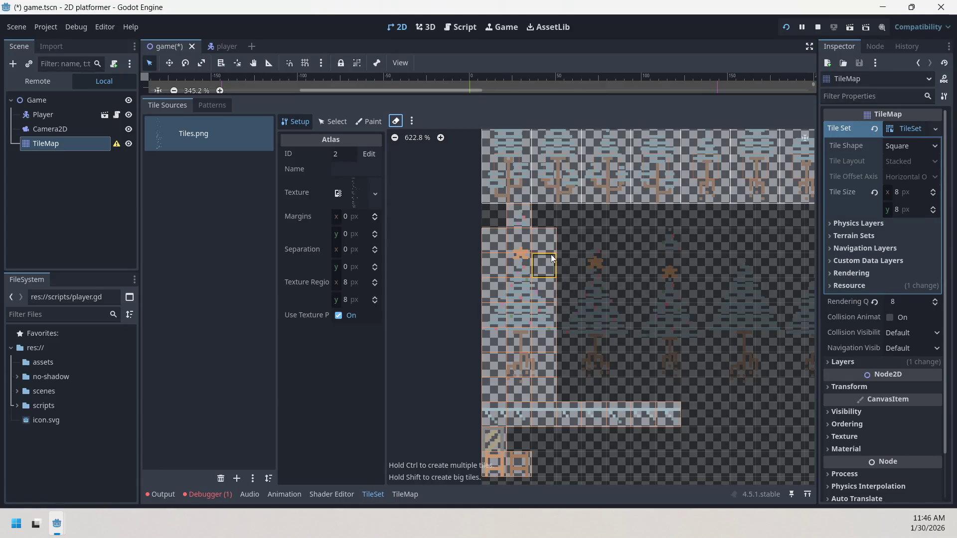
mouse_move(495, 246)
mouse_down()
mouse_move(554, 391)
mouse_move(555, 343)
mouse_up()
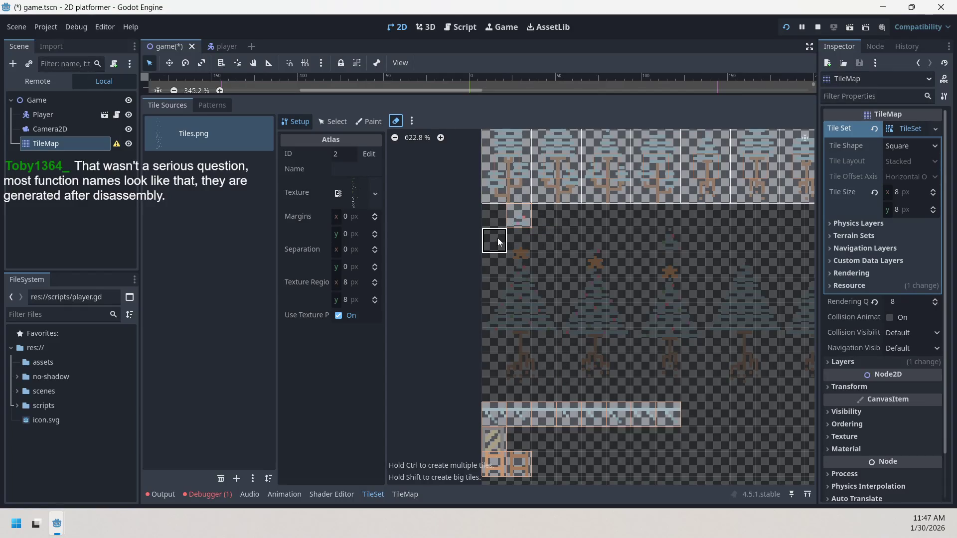
mouse_move(497, 241)
mouse_down()
mouse_move(523, 291)
mouse_move(542, 393)
mouse_up()
drag(574, 252, 619, 368)
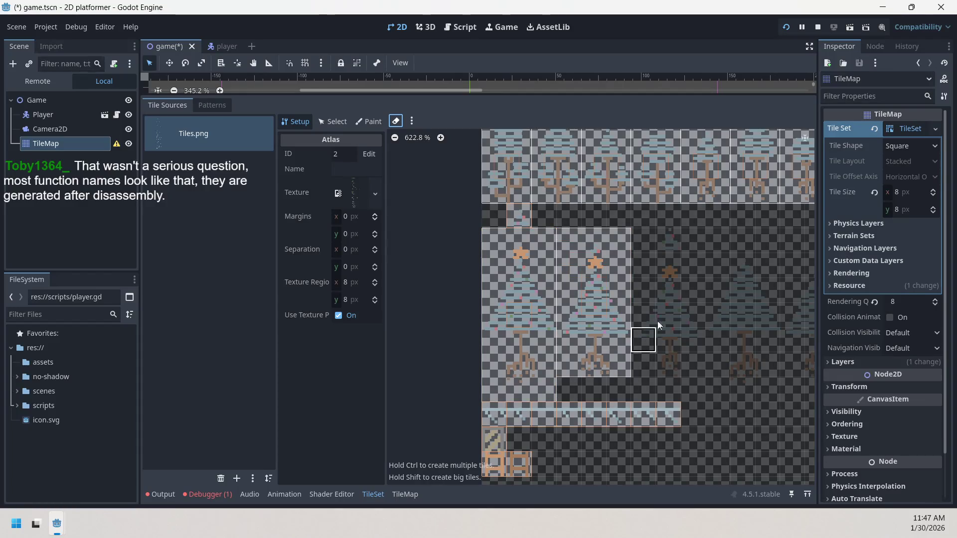
drag(647, 262, 695, 369)
click(668, 240)
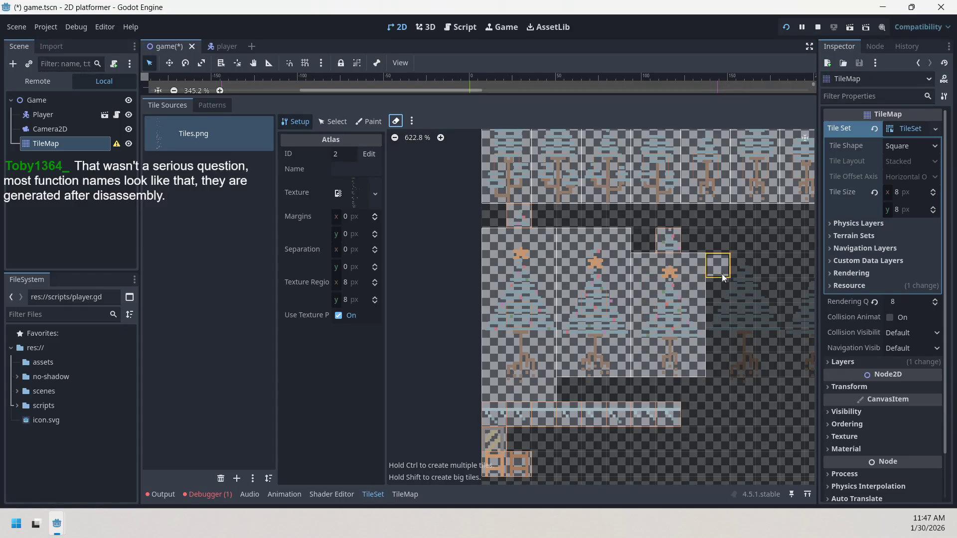
Define the remaining trees as large tiles: 3x4, 3x5 and 3x4.
drag(720, 269, 765, 350)
mouse_move(764, 387)
mouse_down()
mouse_move(642, 357)
mouse_move(615, 300)
mouse_up()
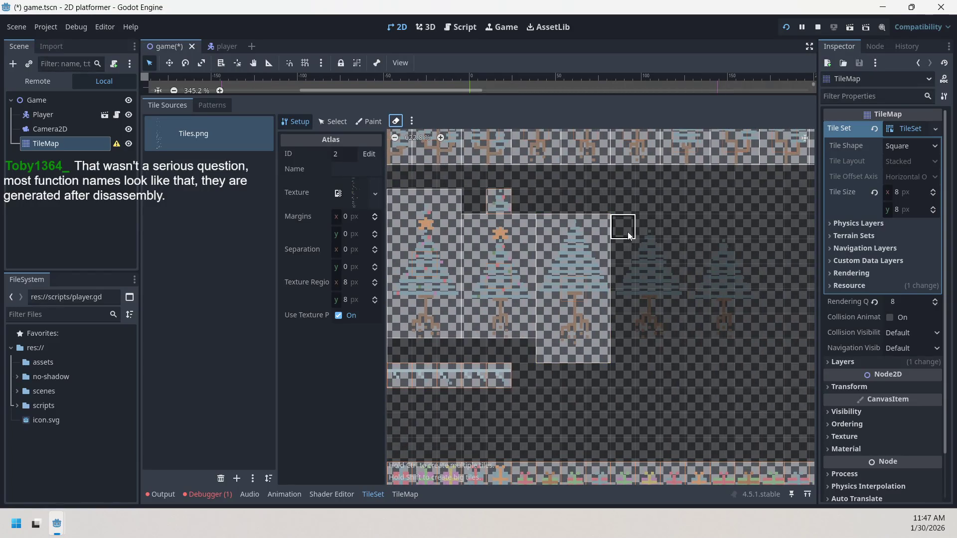
drag(627, 231, 674, 320)
drag(697, 249, 742, 324)
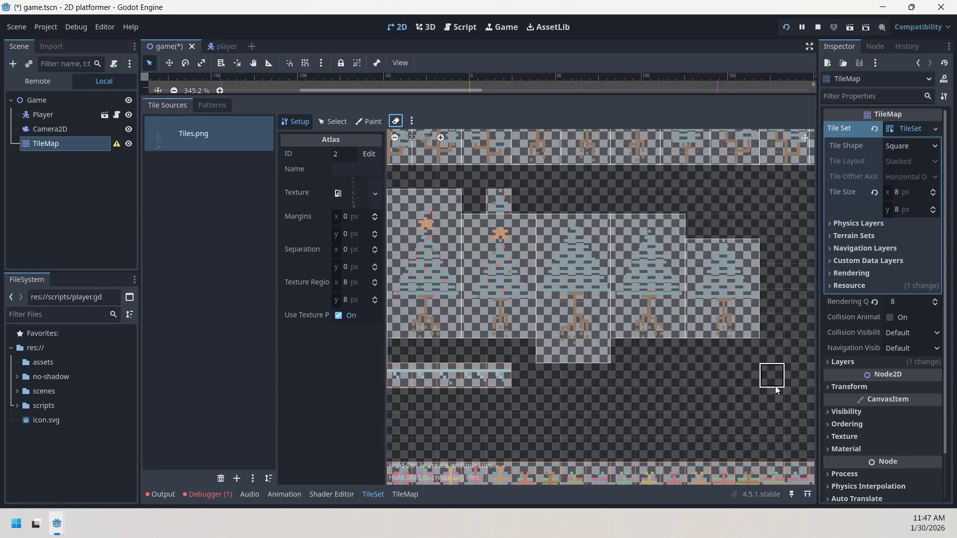
drag(776, 390, 517, 358)
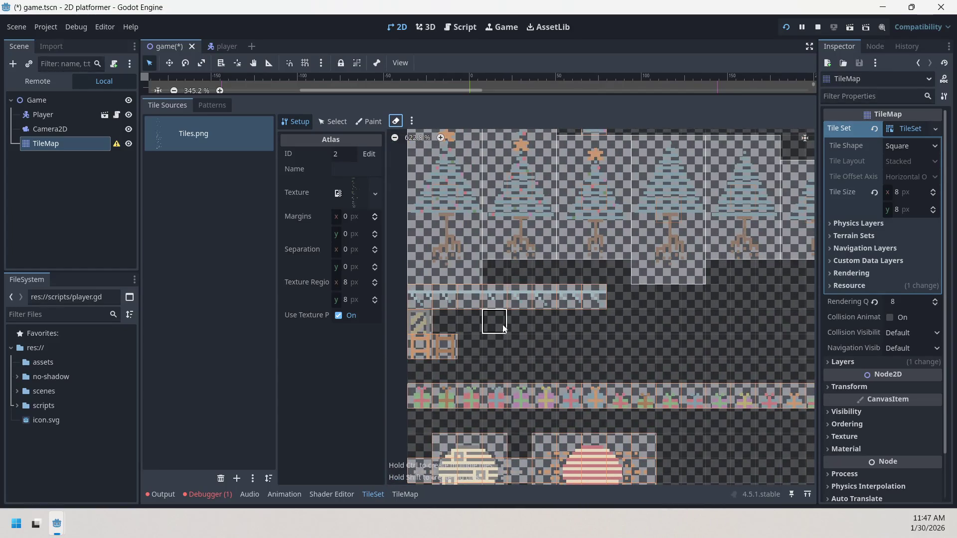
Define the cream disc and the red striped disc each as a single large tile.
scroll(501, 327, down, 2)
scroll(538, 274, left, 2)
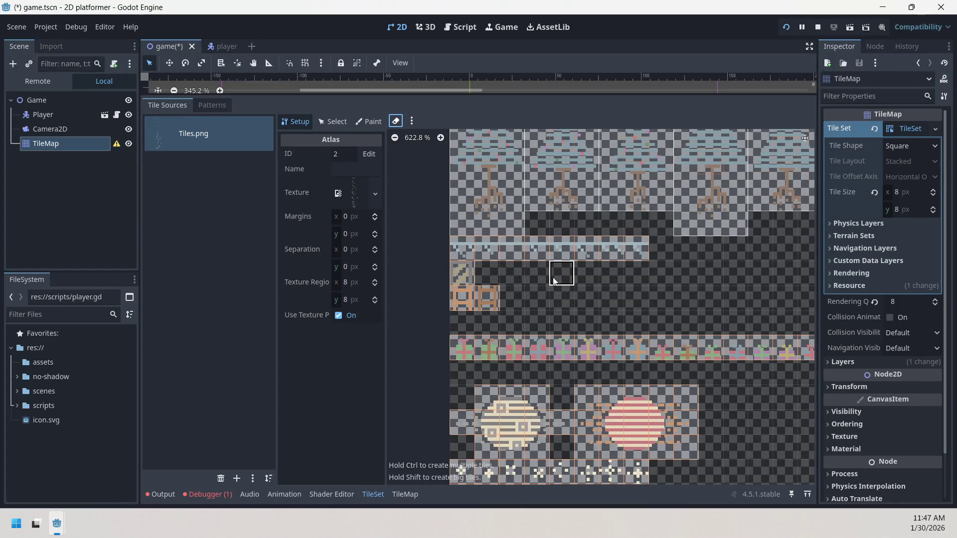
scroll(556, 309, down, 2)
mouse_move(556, 310)
mouse_down()
mouse_move(508, 287)
mouse_move(736, 231)
mouse_move(717, 286)
mouse_move(739, 247)
mouse_up()
scroll(739, 248, up, 1)
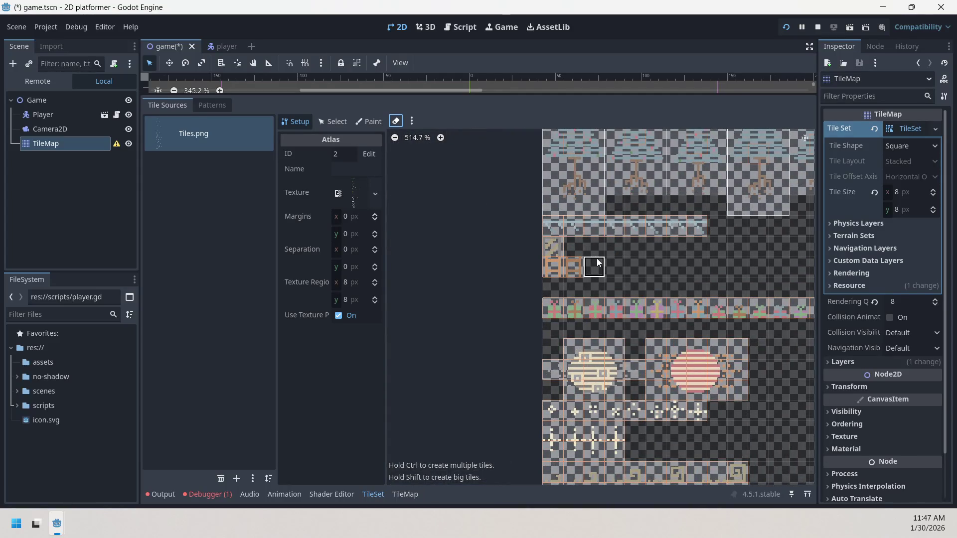
scroll(603, 278, up, 4)
scroll(503, 214, down, 6)
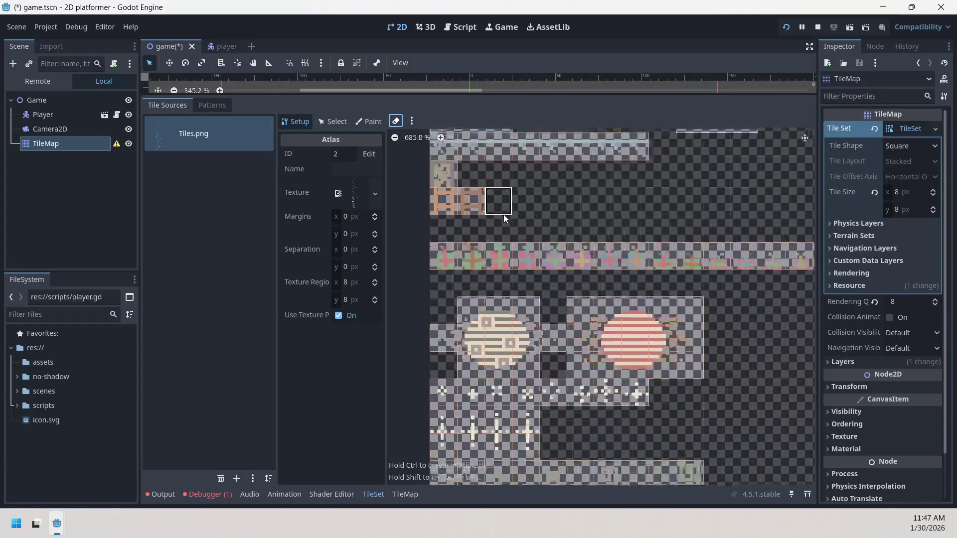
scroll(511, 291, up, 3)
scroll(511, 292, up, 2)
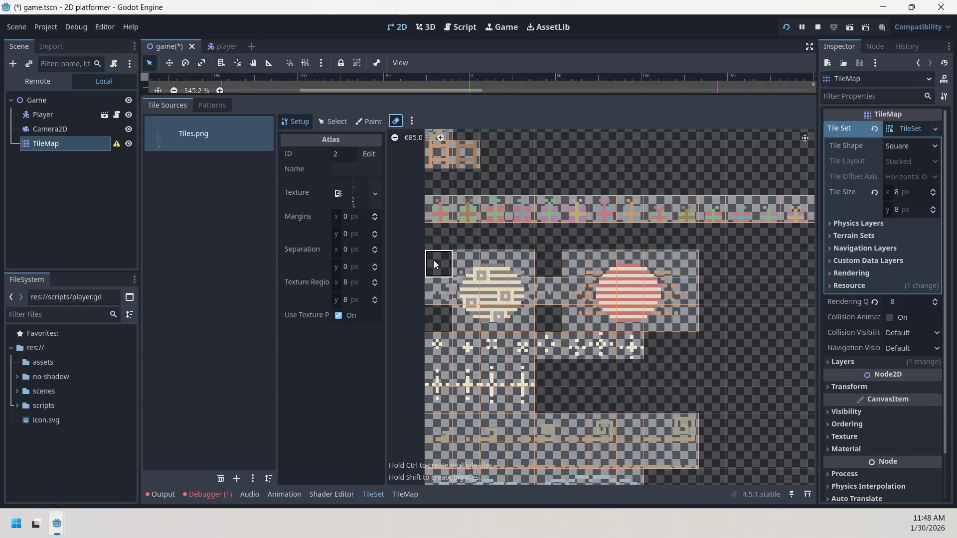
mouse_move(435, 260)
mouse_down()
mouse_move(538, 322)
mouse_move(698, 309)
mouse_up()
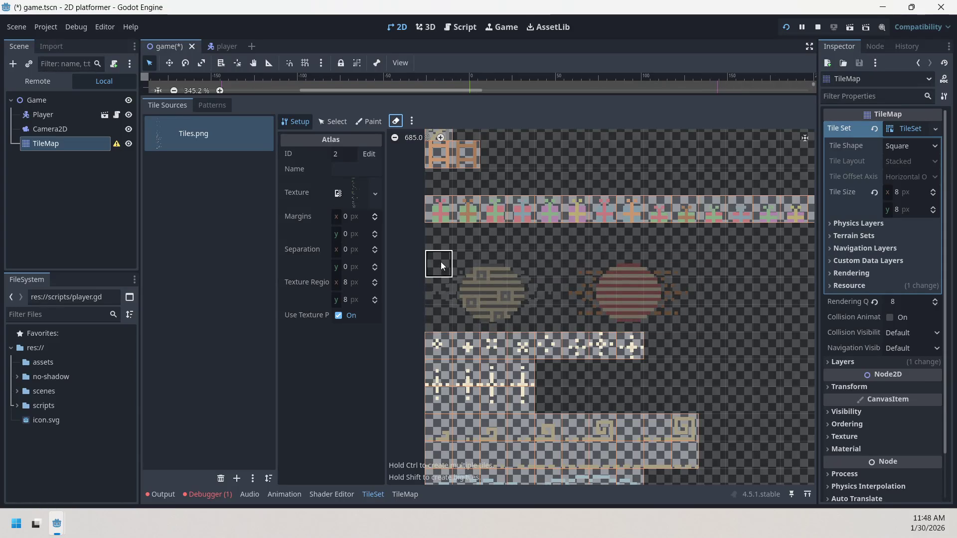
mouse_move(441, 261)
mouse_down()
mouse_move(524, 324)
mouse_move(551, 324)
mouse_up()
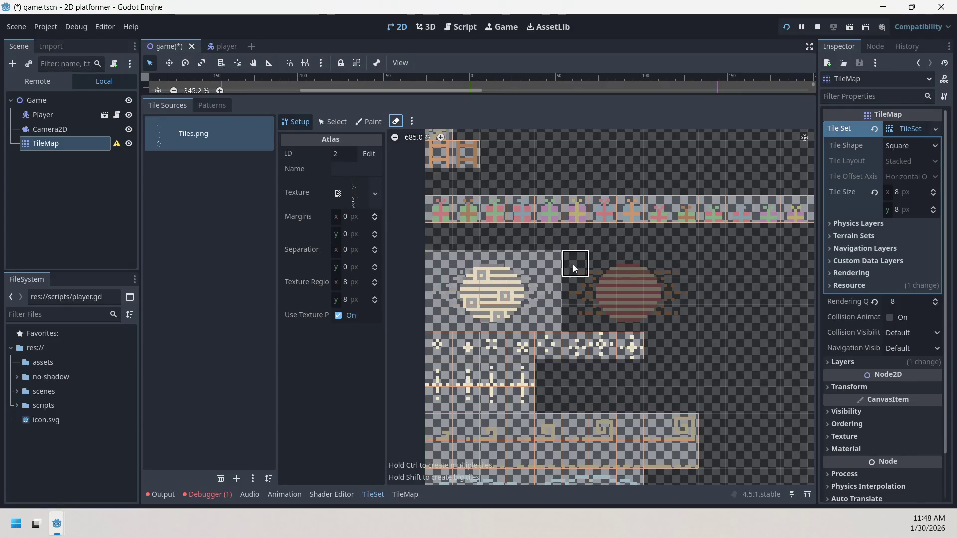
drag(570, 264, 677, 322)
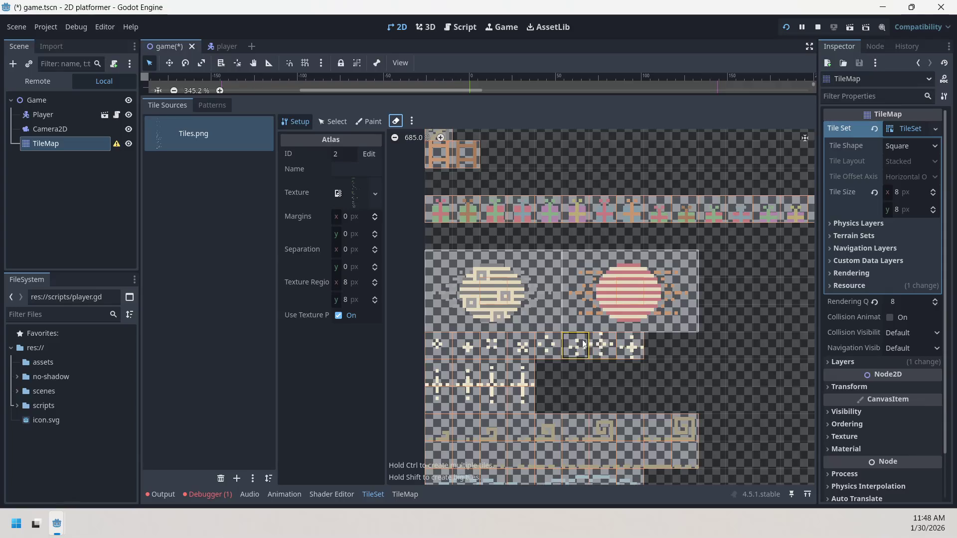
Erase the row of cross tiles below the discs.
click(455, 343)
scroll(540, 273, down, 5)
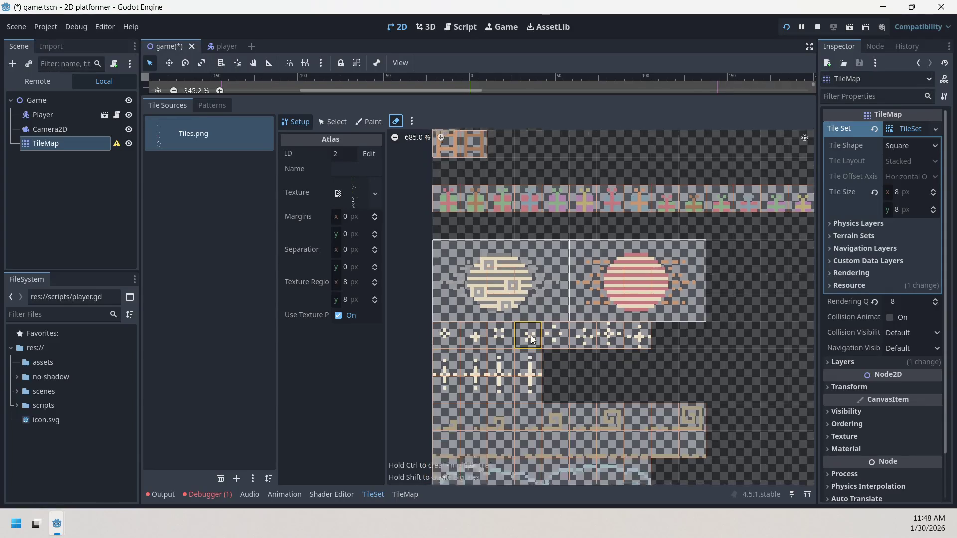
mouse_move(468, 292)
mouse_down()
mouse_move(540, 310)
mouse_move(452, 314)
mouse_move(488, 310)
mouse_move(505, 287)
mouse_move(530, 294)
mouse_move(544, 317)
mouse_up()
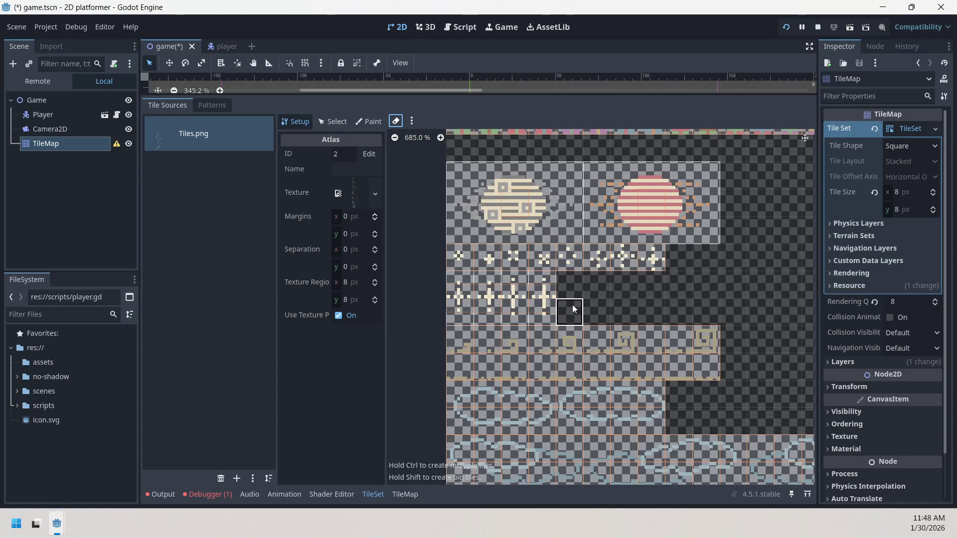
Rework the spiral row into single tiles, undoing to restore the erased spirals.
scroll(566, 306, down, 4)
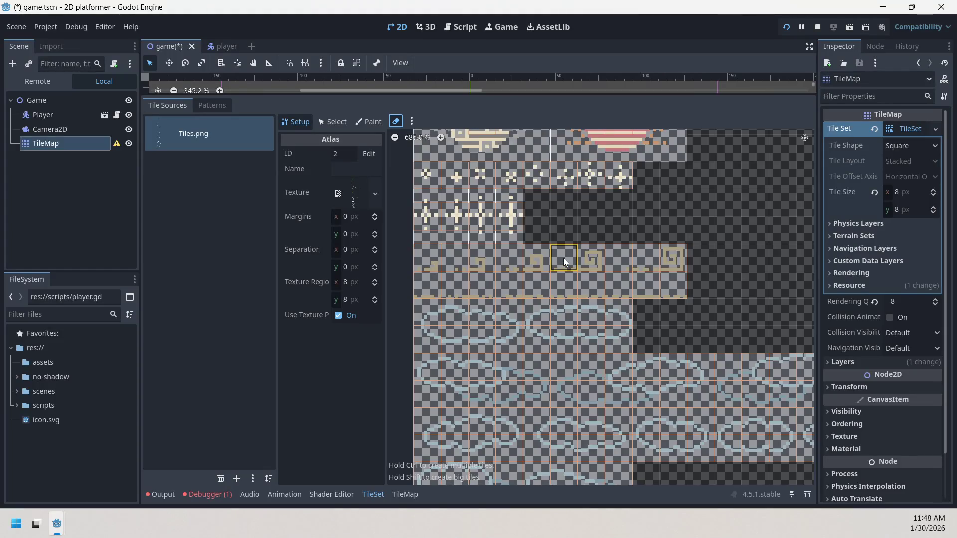
drag(429, 260, 669, 258)
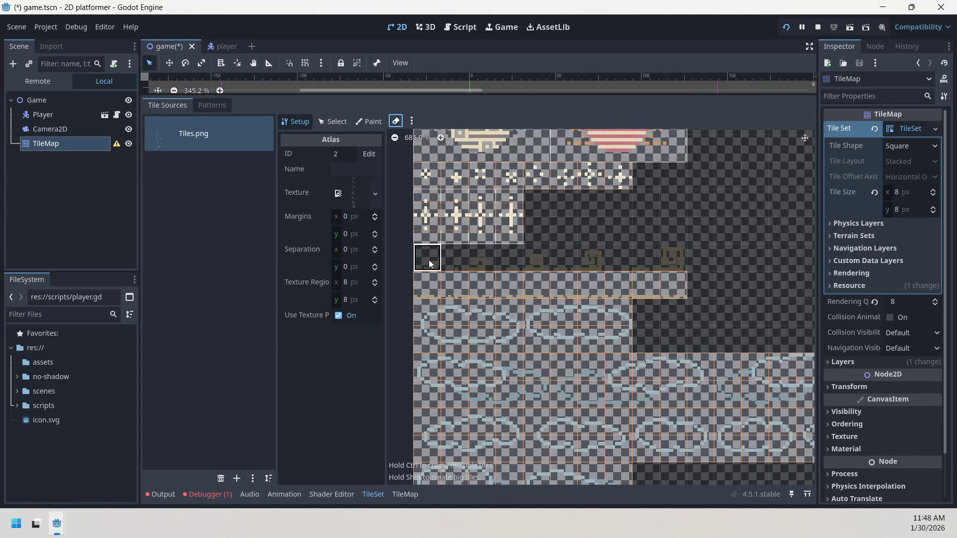
drag(430, 263, 556, 263)
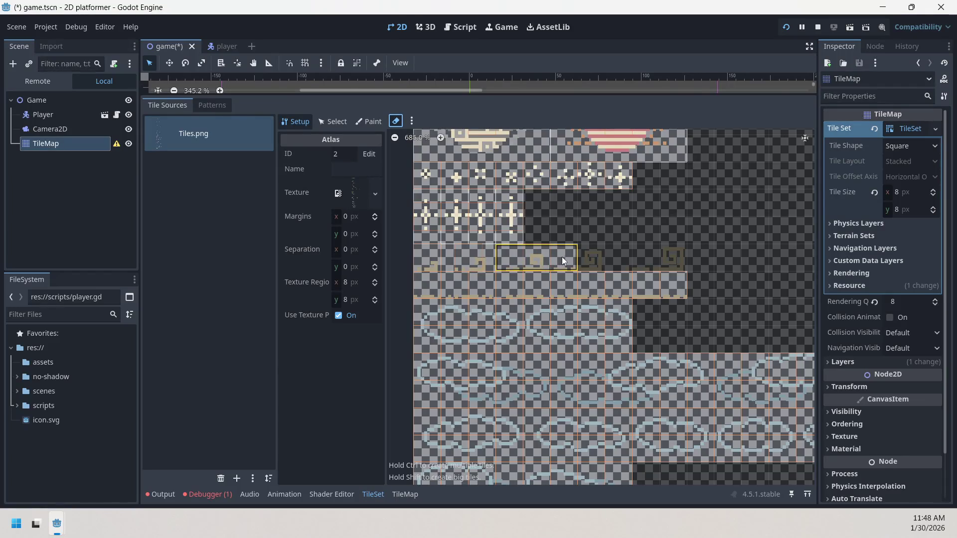
click(562, 262)
mouse_move(509, 260)
mouse_down()
mouse_move(674, 258)
mouse_move(627, 264)
mouse_up()
scroll(638, 264, up, 2)
scroll(640, 269, down, 2)
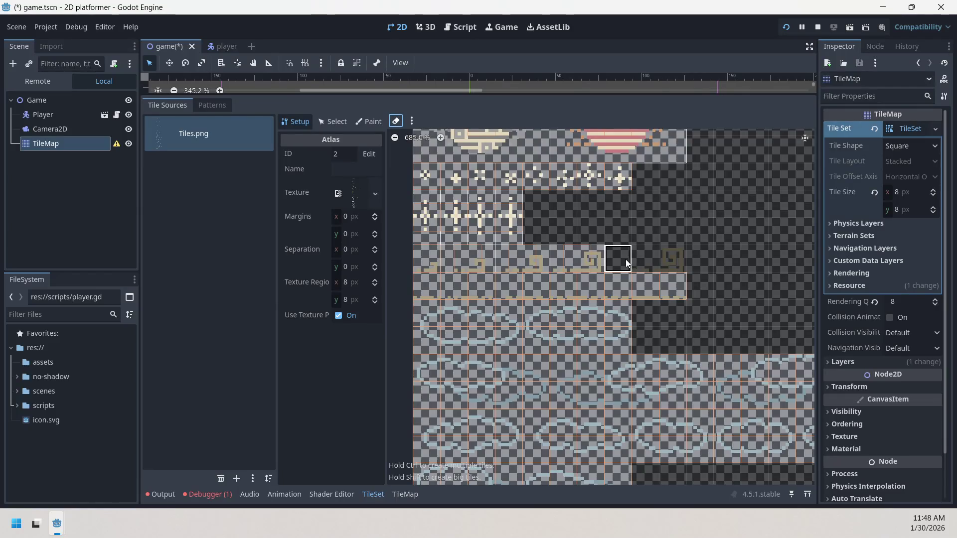
key(ctrl+z)
drag(667, 321, 707, 306)
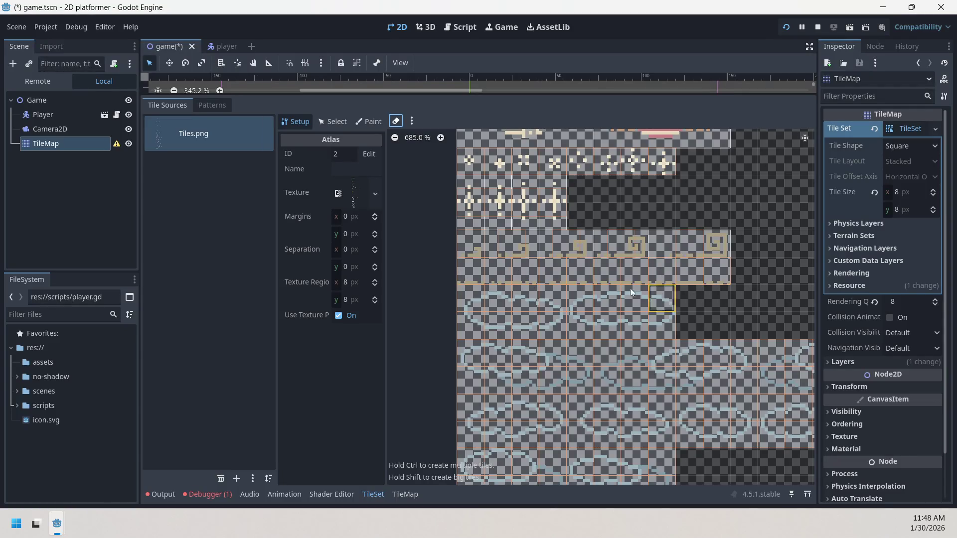
drag(570, 304, 611, 249)
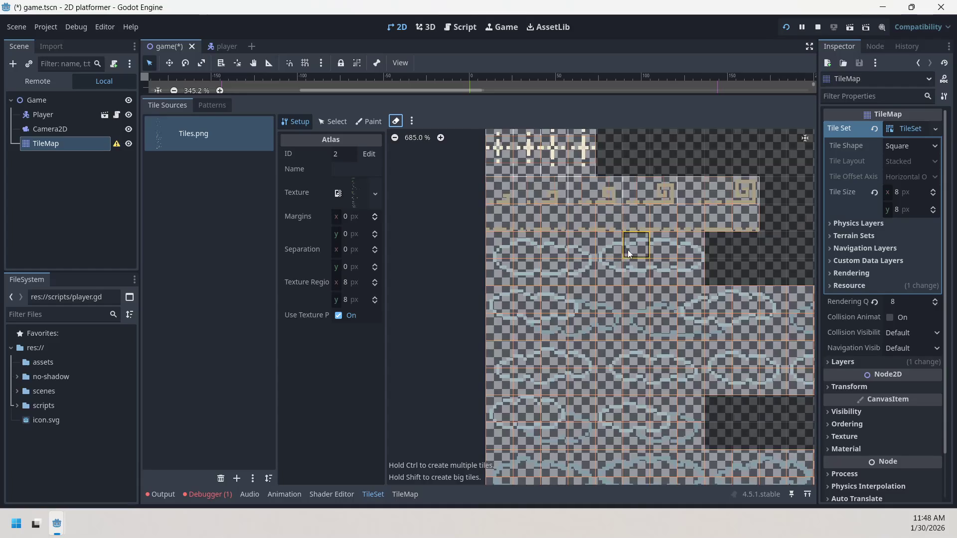
drag(614, 251, 583, 192)
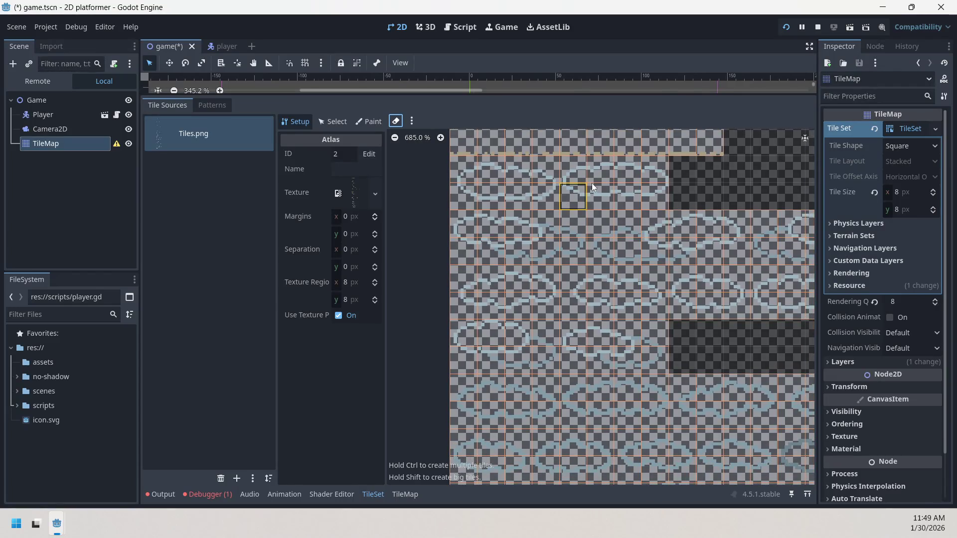
scroll(602, 244, up, 3)
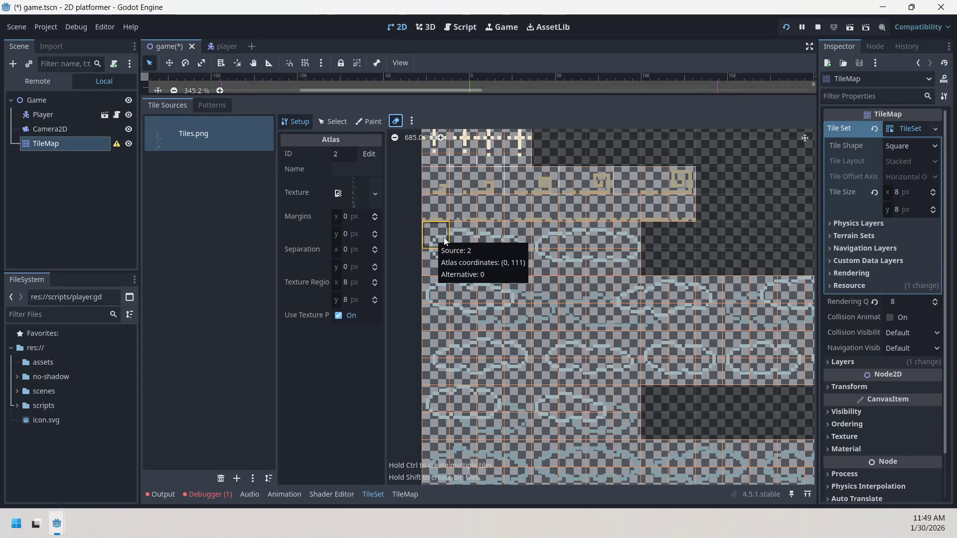
scroll(444, 240, down, 5)
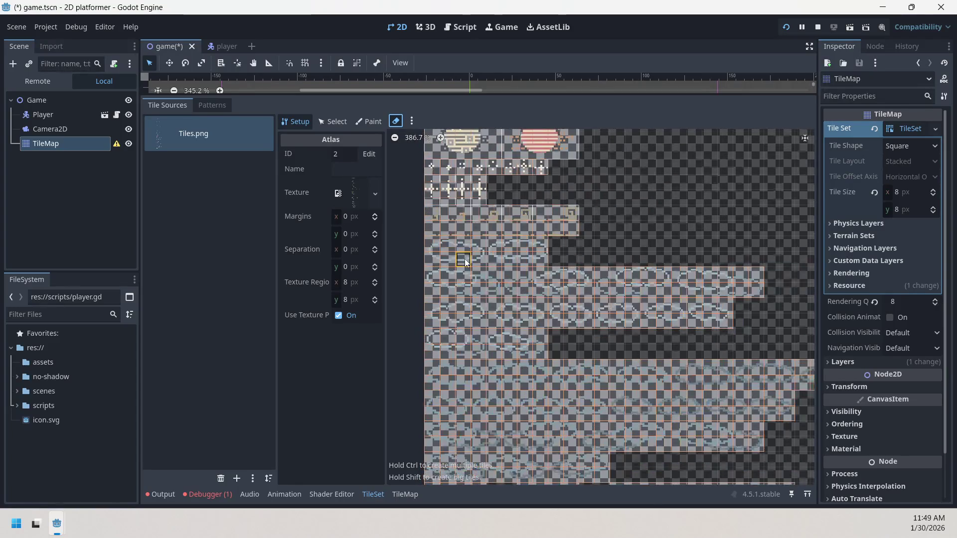
scroll(463, 262, down, 1)
scroll(488, 243, down, 3)
mouse_move(486, 208)
mouse_down()
mouse_move(423, 178)
mouse_move(472, 214)
mouse_move(525, 286)
mouse_move(574, 326)
mouse_move(699, 408)
mouse_move(773, 439)
mouse_move(826, 445)
mouse_up()
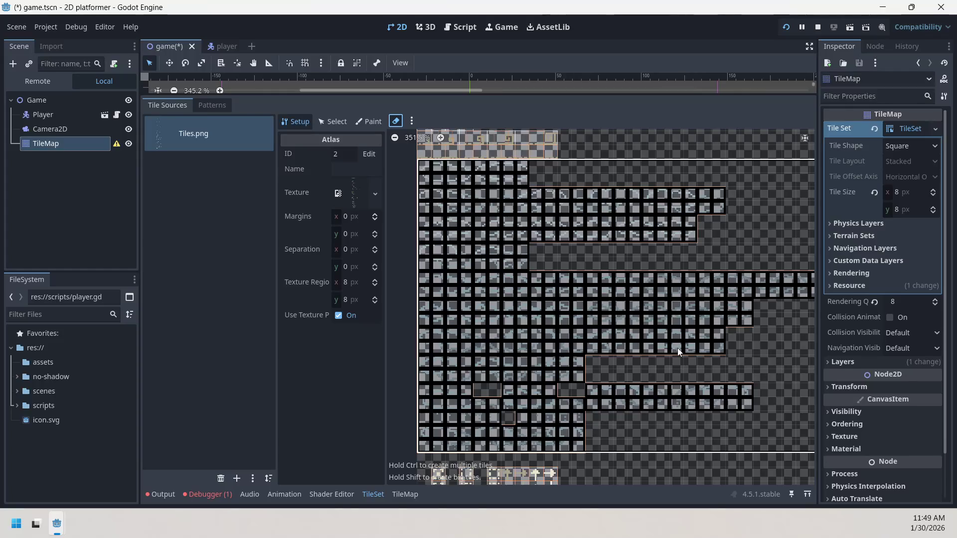
Undo the atlas tiles, try a 2x2 block, and undo that block too.
key(ctrl+z)
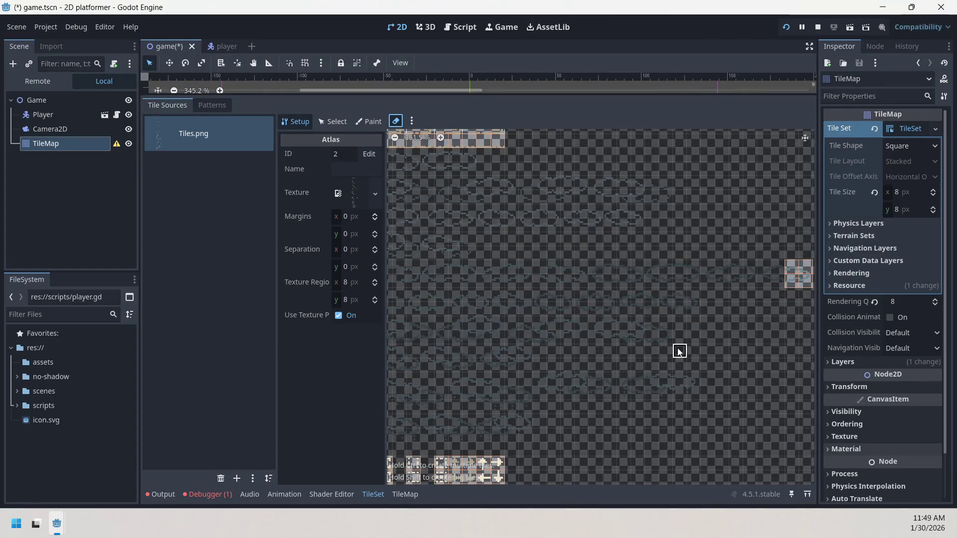
drag(679, 352, 594, 352)
click(715, 267)
key(ctrl+z)
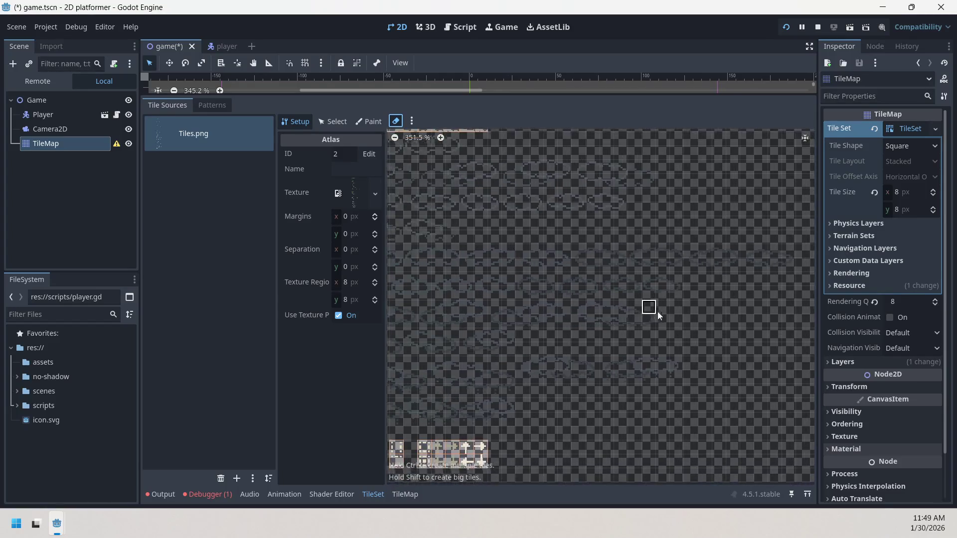
scroll(630, 327, up, 1)
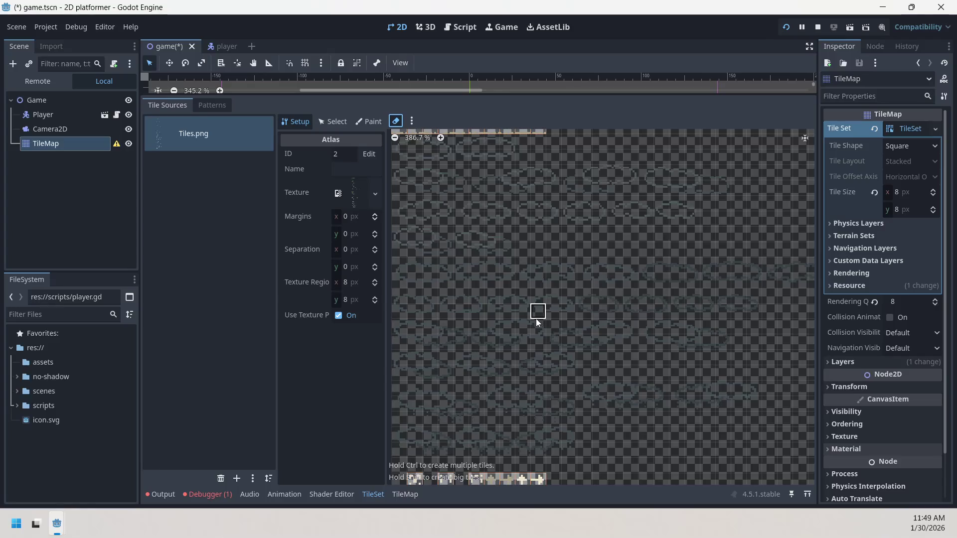
scroll(459, 233, up, 1)
scroll(453, 206, up, 6)
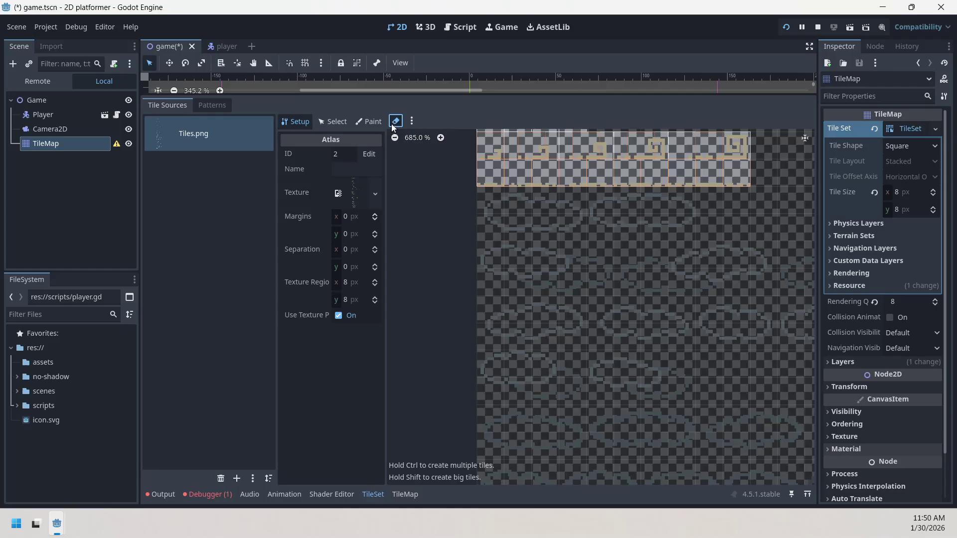
Create two 4x2 big tiles below the top rows and big tiles in the third row.
drag(494, 198, 581, 232)
drag(592, 200, 677, 233)
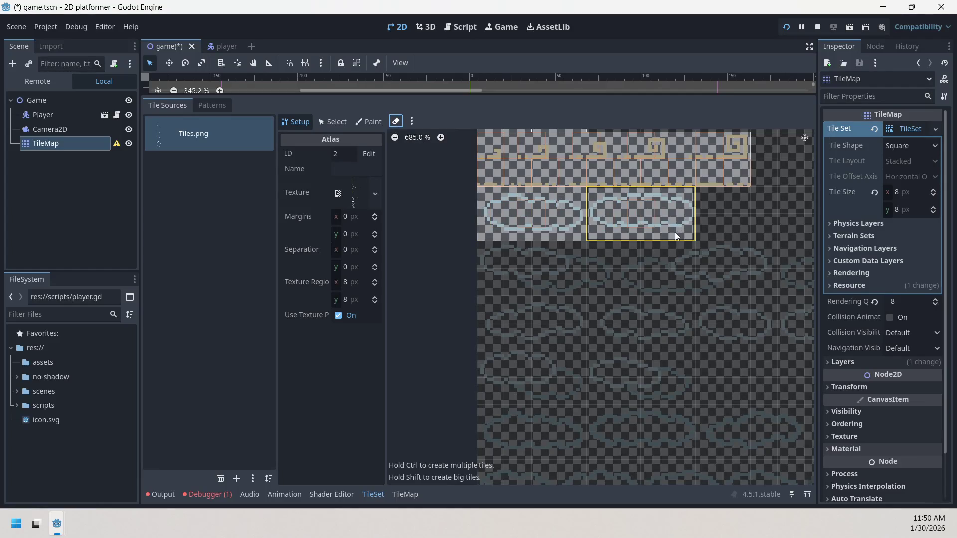
mouse_move(497, 258)
mouse_down()
mouse_move(611, 282)
mouse_move(771, 285)
mouse_up()
scroll(765, 281, right, 5)
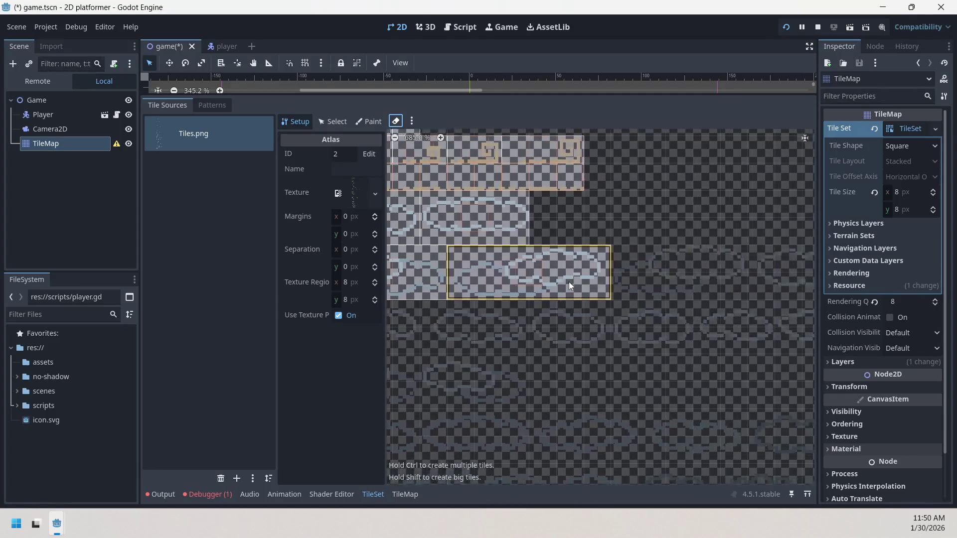
mouse_move(548, 255)
mouse_down()
mouse_move(630, 282)
mouse_move(824, 291)
mouse_up()
Create large multi-cell tiles along the left part of row three.
scroll(672, 282, right, 4)
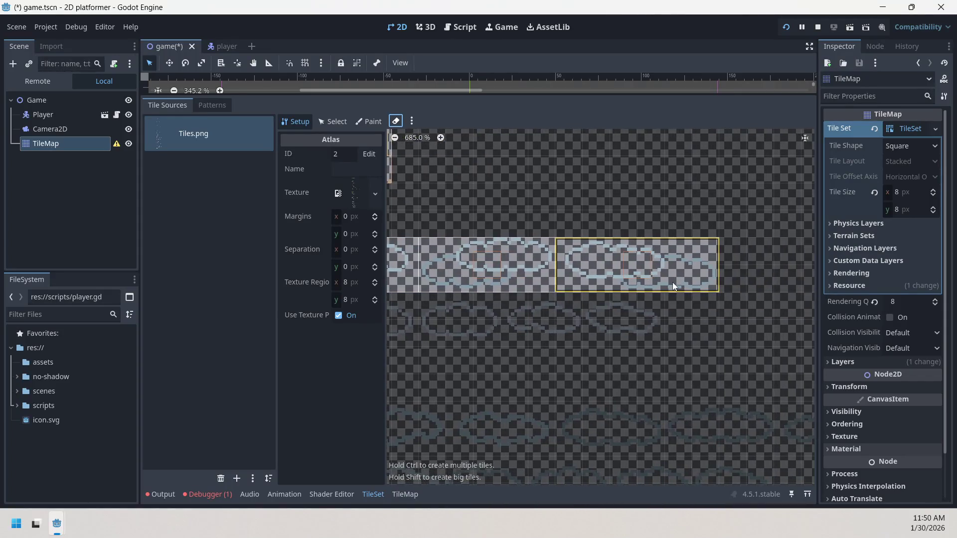
scroll(676, 268, down, 1)
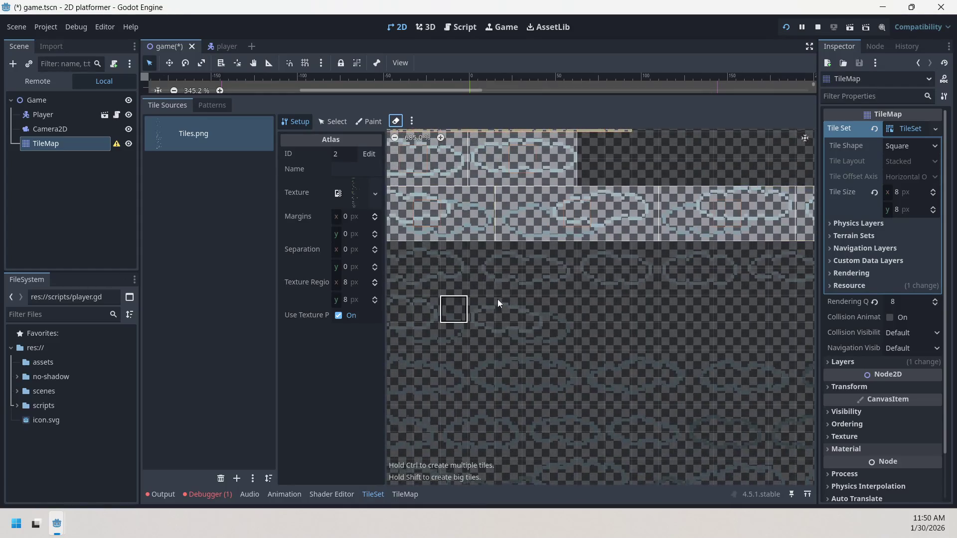
scroll(479, 297, left, 3)
click(498, 254)
drag(516, 267, 584, 286)
mouse_move(606, 254)
mouse_down()
mouse_move(641, 254)
mouse_move(688, 281)
mouse_up()
click(718, 255)
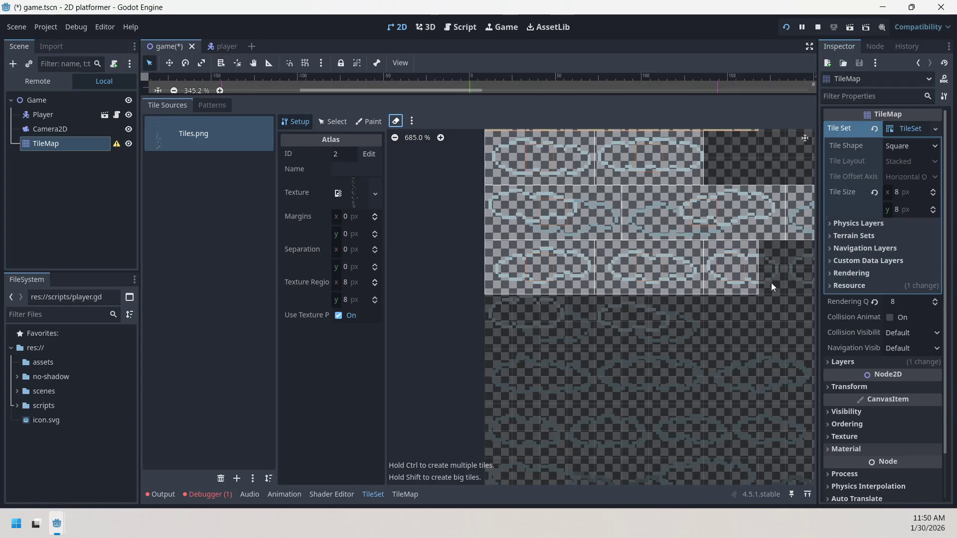
Create three more 3x2 big tiles further along row three.
scroll(778, 279, right, 3)
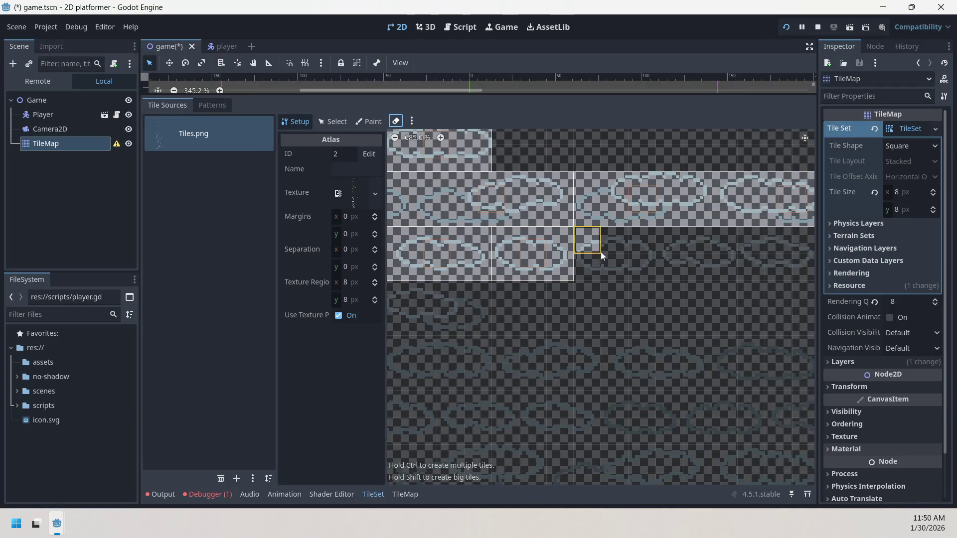
drag(597, 247, 650, 274)
click(694, 241)
drag(694, 241, 736, 279)
click(752, 241)
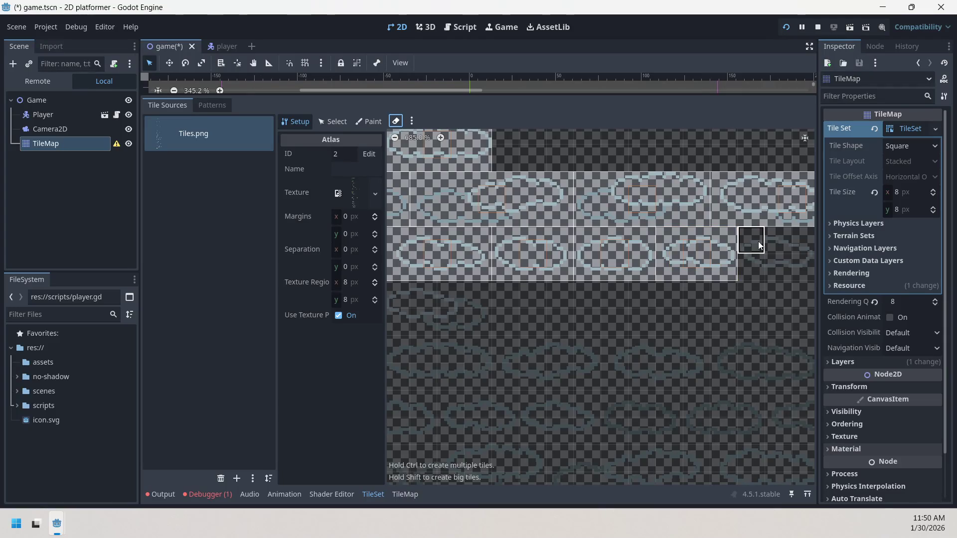
scroll(758, 242, right, 5)
drag(558, 248, 612, 274)
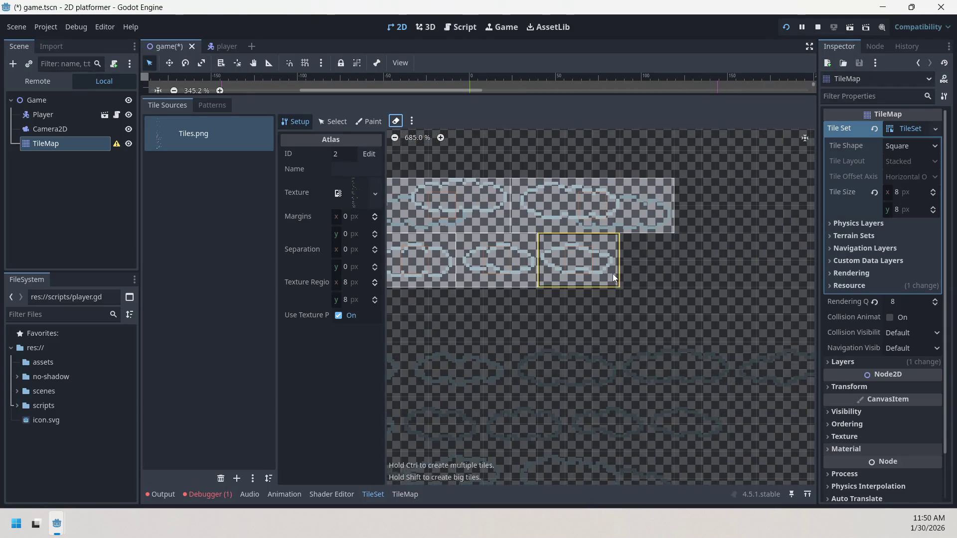
Create big tiles in the next lower row, including two 4x2 tiles.
scroll(615, 268, down, 2)
scroll(633, 254, left, 2)
click(648, 222)
mouse_move(570, 238)
mouse_down()
mouse_move(458, 252)
mouse_move(452, 267)
mouse_move(538, 315)
mouse_up()
click(539, 223)
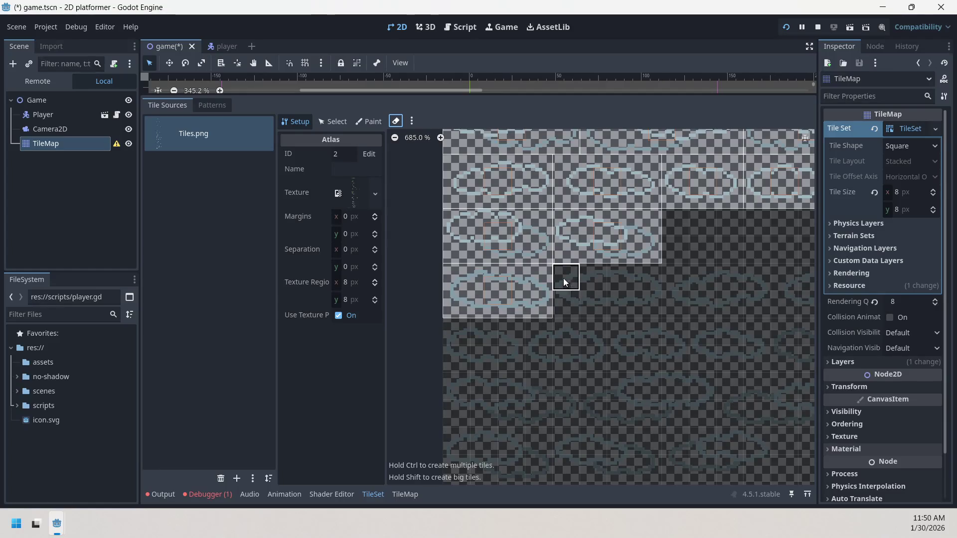
drag(564, 282, 651, 302)
scroll(675, 277, right, 3)
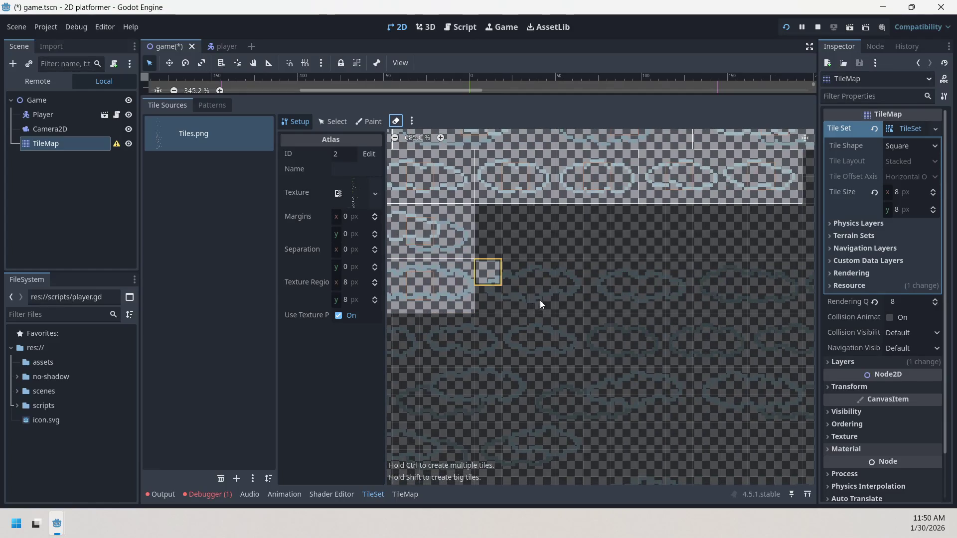
drag(536, 303, 571, 305)
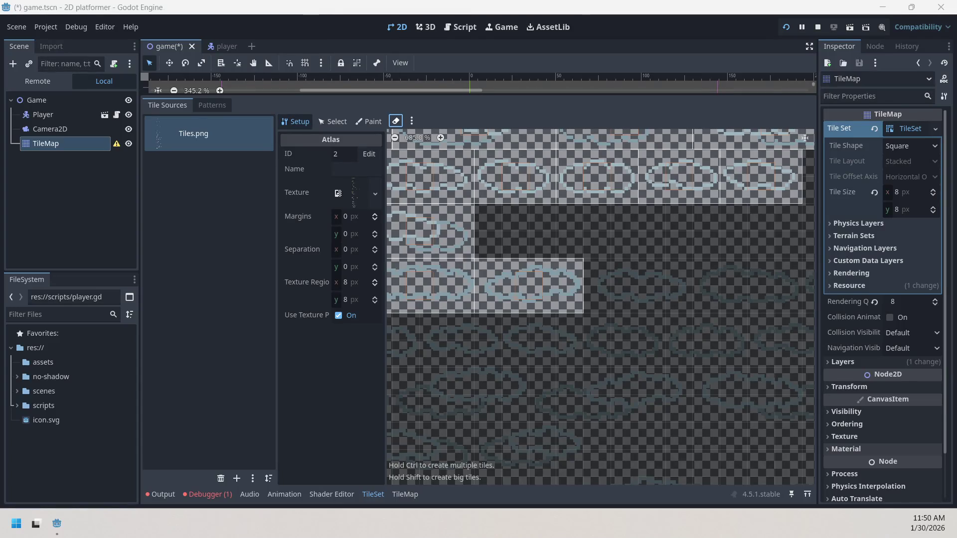
Switch off atlas erasing, then create a 4x2 big cloud tile and another big tile beside it.
click(395, 121)
scroll(568, 256, down, 2)
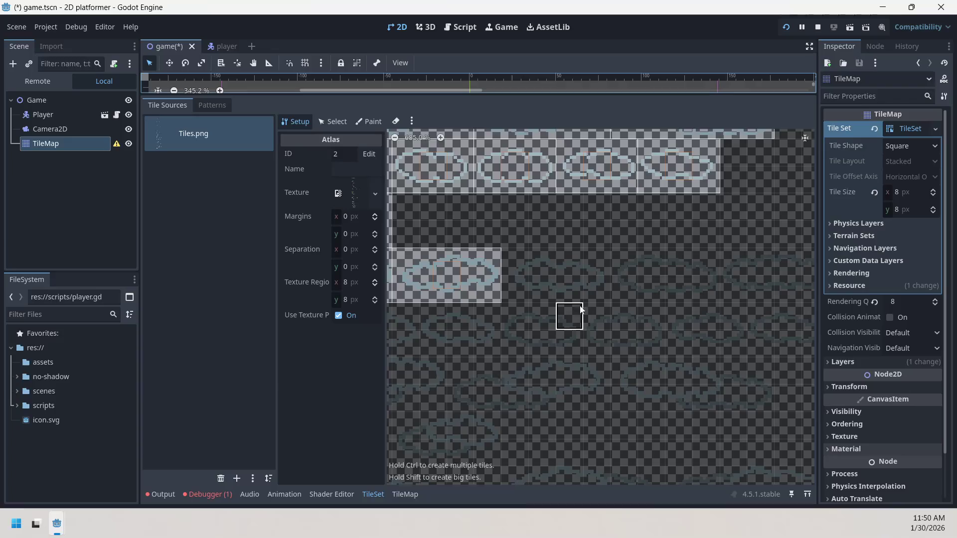
shift+drag(512, 267, 705, 273)
scroll(705, 273, right, 5)
click(528, 254)
shift+drag(528, 269, 614, 280)
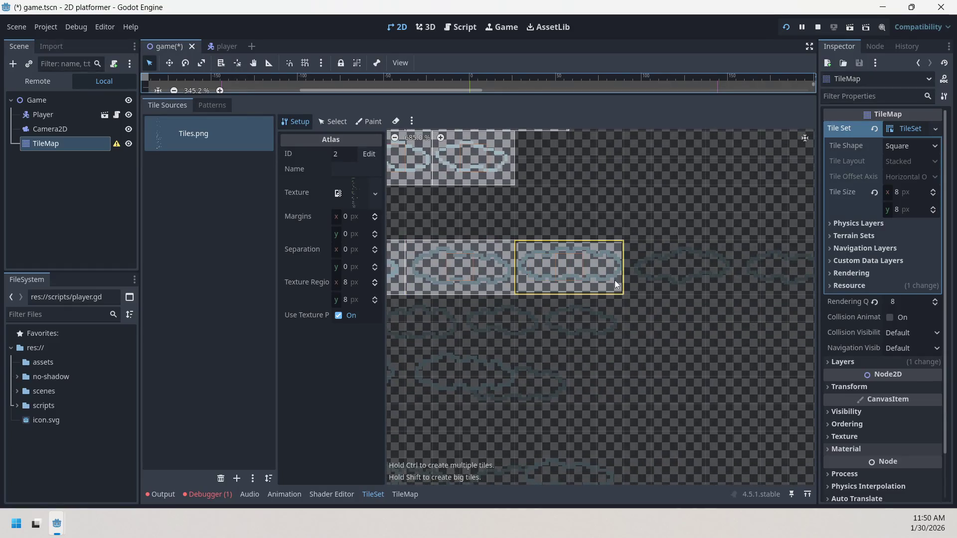
Widen the new tile, then add 3x2, two-cell and 3-cell big tiles in the second row.
scroll(569, 249, right, 3)
mouse_move(543, 251)
shift+mouse_down()
mouse_move(611, 278)
mouse_move(641, 255)
mouse_move(723, 277)
shift+mouse_up()
scroll(407, 314, right, 5)
scroll(407, 310, down, 5)
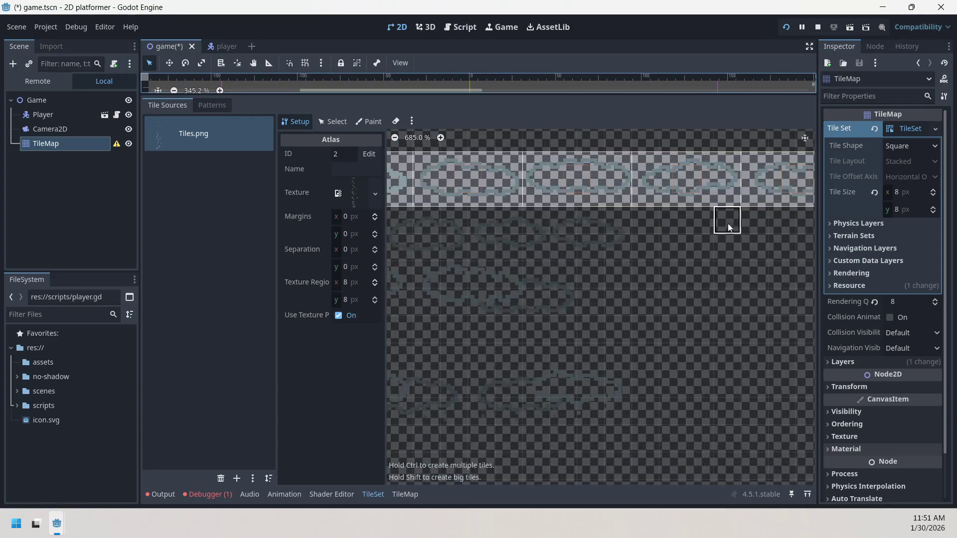
scroll(684, 216, left, 4)
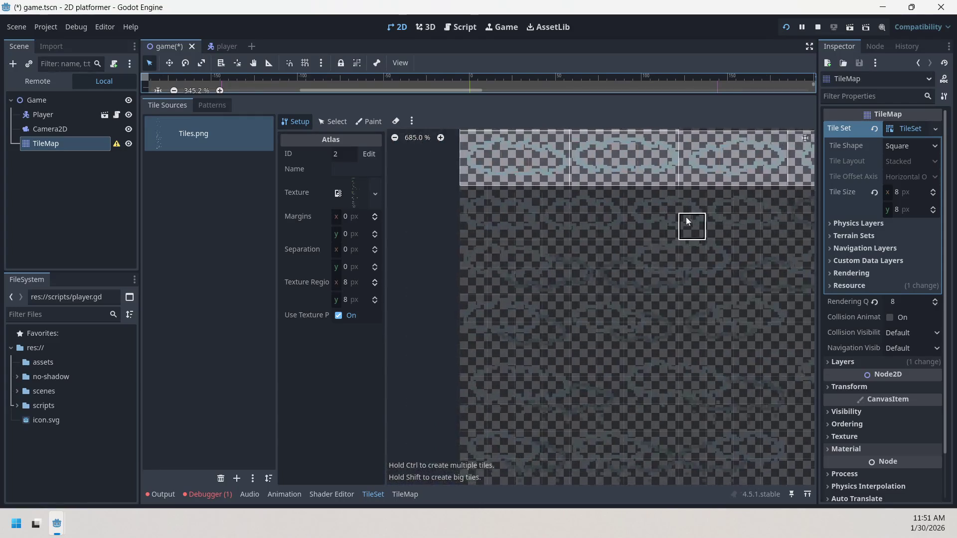
mouse_move(486, 197)
shift+mouse_down()
mouse_move(554, 220)
mouse_move(709, 229)
shift+mouse_up()
scroll(648, 222, right, 4)
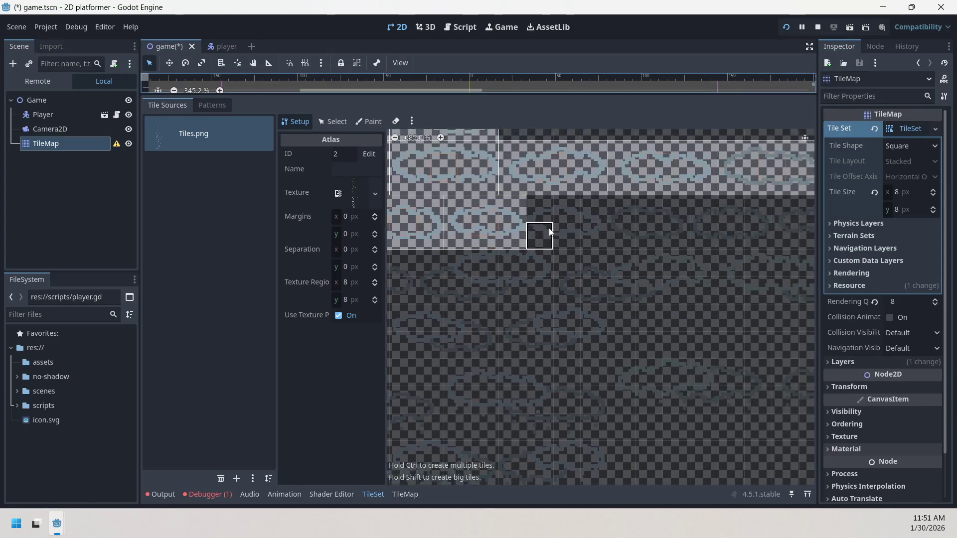
mouse_move(600, 219)
shift+mouse_down()
mouse_move(666, 241)
mouse_move(724, 226)
mouse_move(747, 232)
shift+mouse_up()
scroll(555, 225, right, 6)
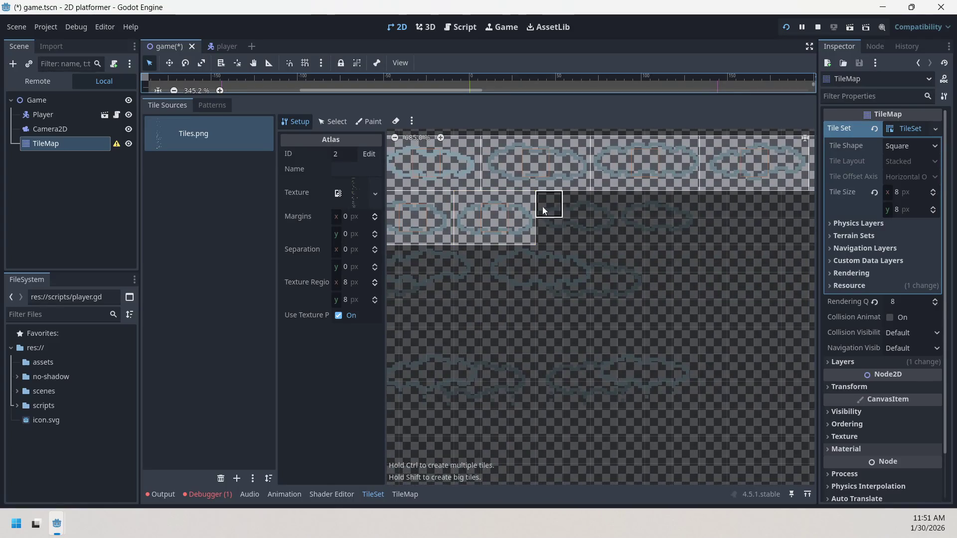
shift+drag(631, 207, 684, 226)
Undo the faulty second-row tiles and redraw them, ending with a 4x2 big tile.
key(ctrl+z)
key(ctrl+z)
key(ctrl+z)
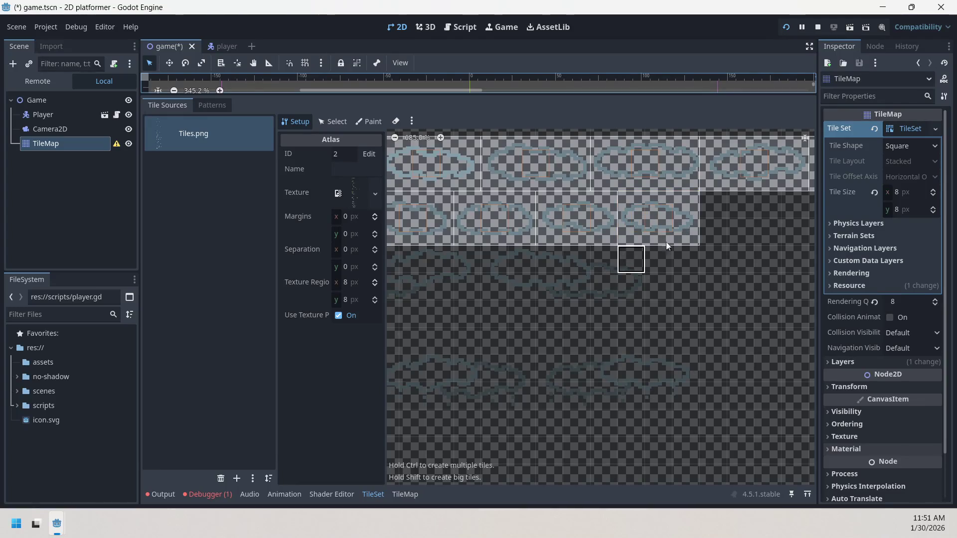
mouse_move(504, 212)
shift+mouse_down()
mouse_move(501, 204)
mouse_move(584, 228)
mouse_move(747, 229)
shift+mouse_up()
key(ctrl+z)
mouse_move(393, 211)
shift+mouse_down()
mouse_move(444, 239)
mouse_move(398, 240)
mouse_move(448, 234)
mouse_move(503, 247)
shift+mouse_up()
scroll(814, 244, right, 1)
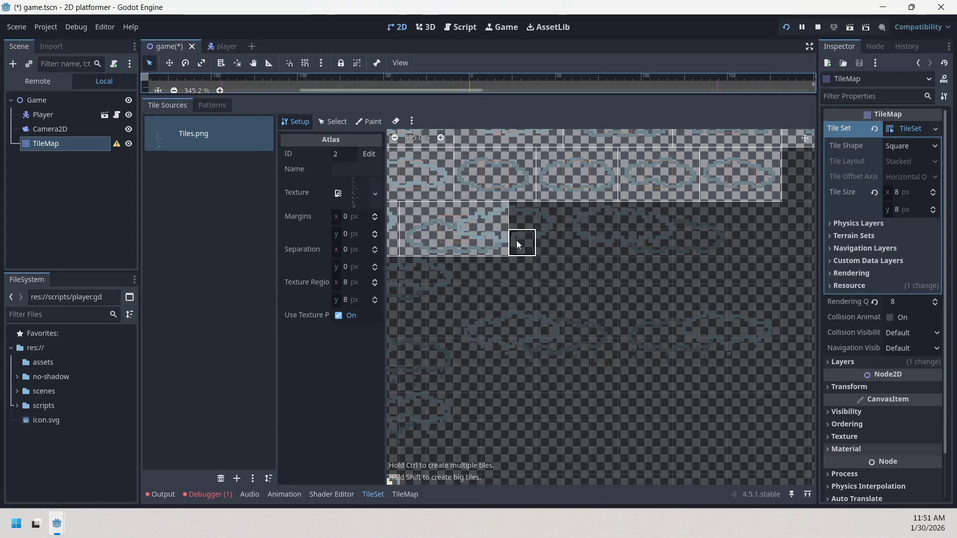
click(477, 233)
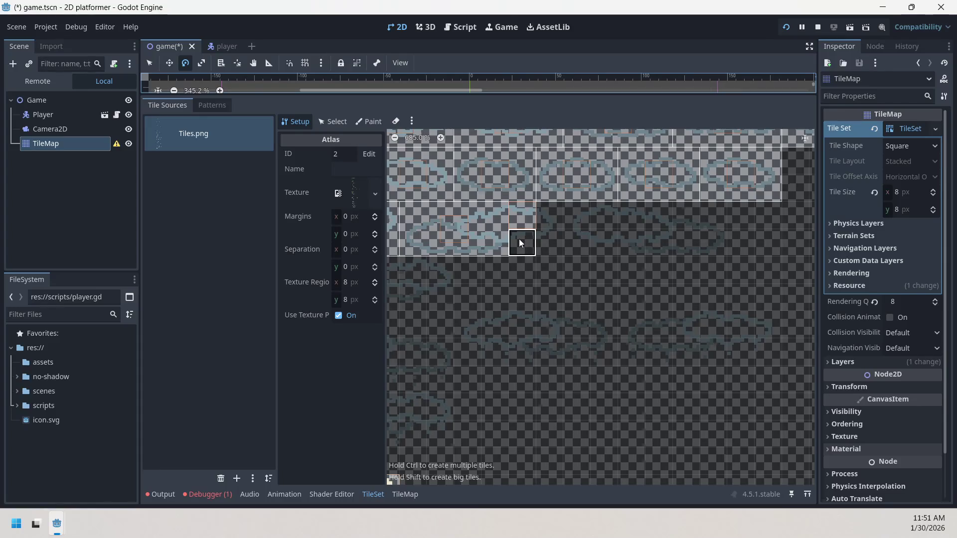
Erase and restore the large row-two tile, then fill the empty row with two big tiles.
click(395, 121)
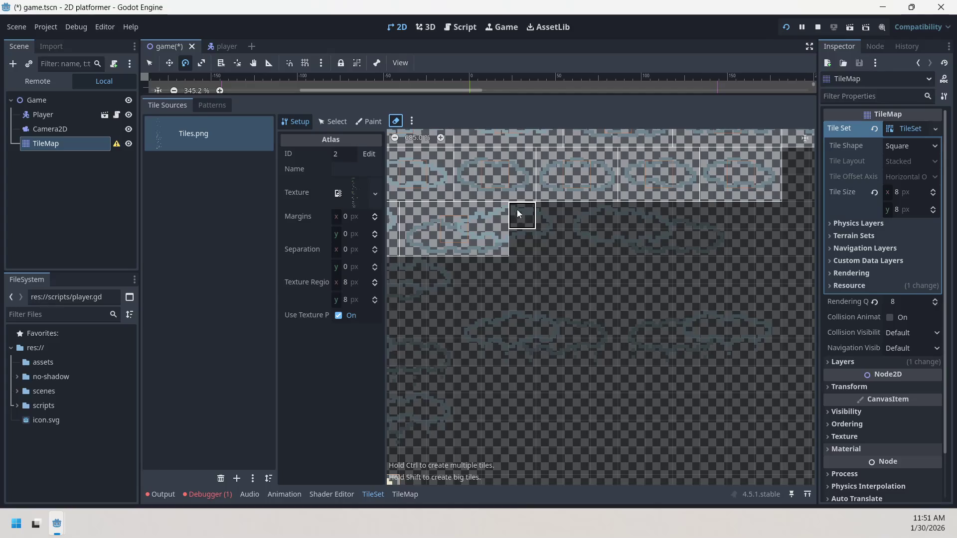
click(491, 211)
key(ctrl+z)
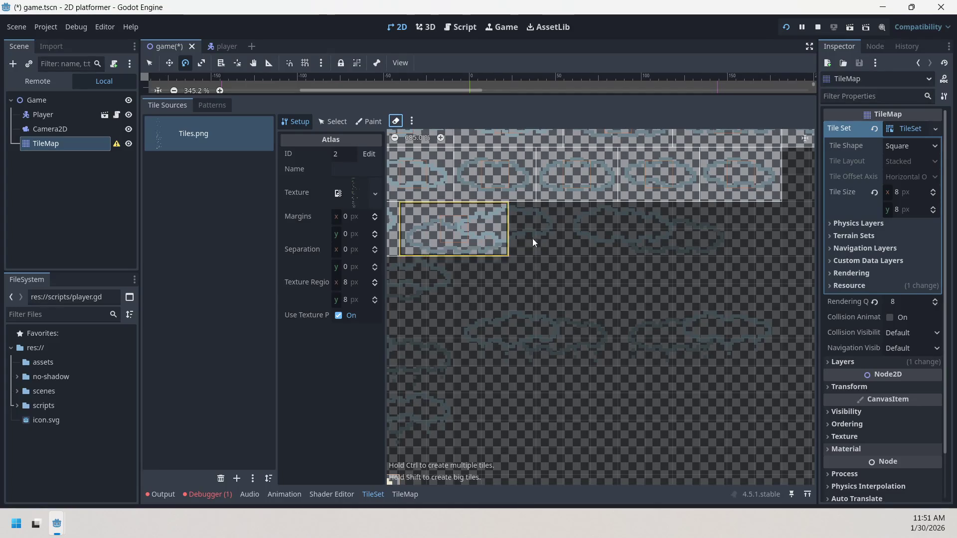
mouse_move(573, 215)
mouse_down()
mouse_move(622, 239)
mouse_move(708, 246)
mouse_up()
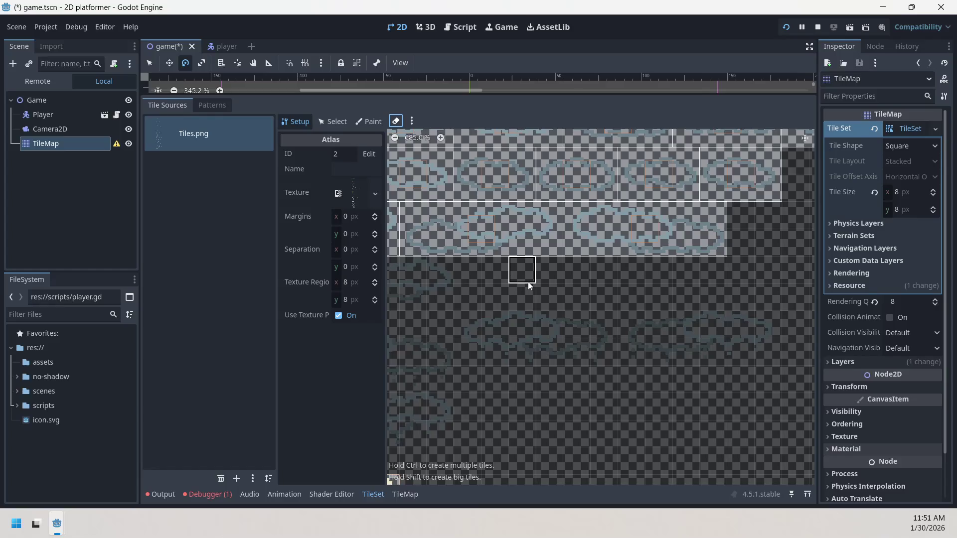
scroll(707, 253, down, 3)
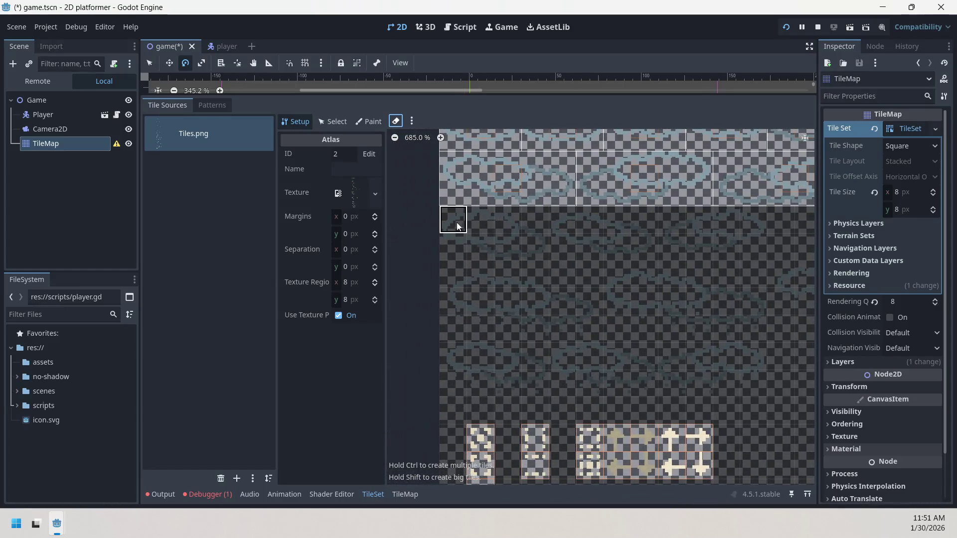
mouse_move(459, 225)
mouse_down()
mouse_move(546, 250)
mouse_move(746, 248)
mouse_up()
Turn the remaining empty cells in the lower rows into big tiles, widening one by a cell.
drag(454, 282, 587, 328)
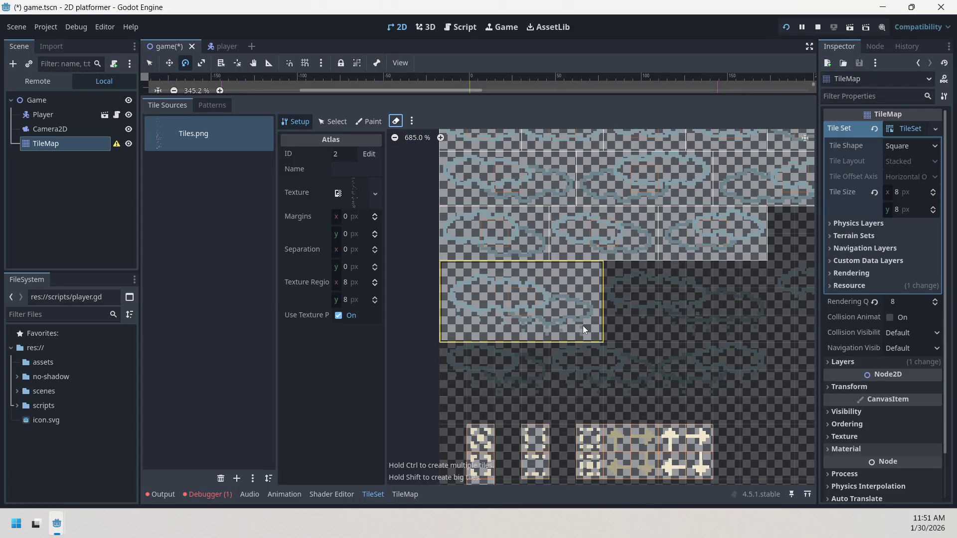
mouse_move(620, 275)
mouse_down()
mouse_move(739, 327)
mouse_move(768, 328)
mouse_up()
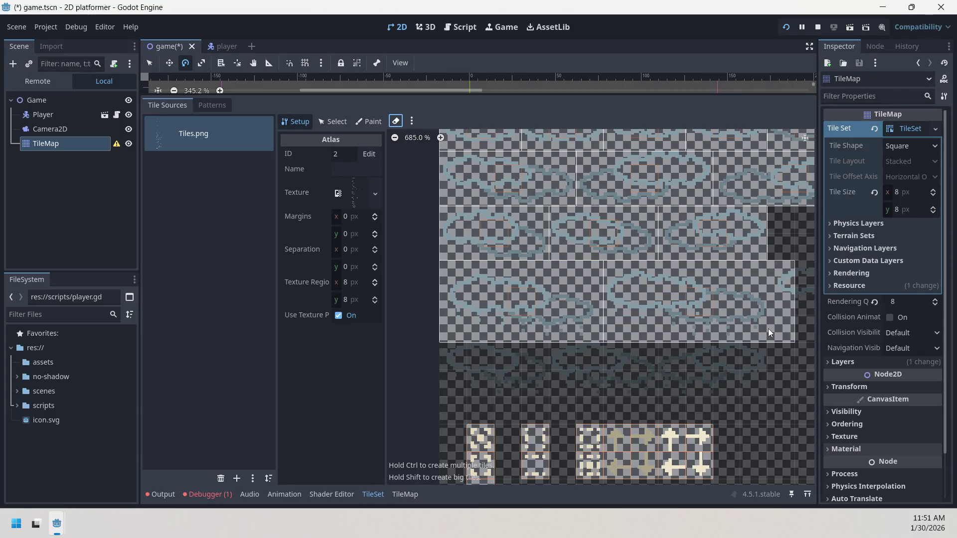
click(775, 329)
scroll(773, 321, right, 5)
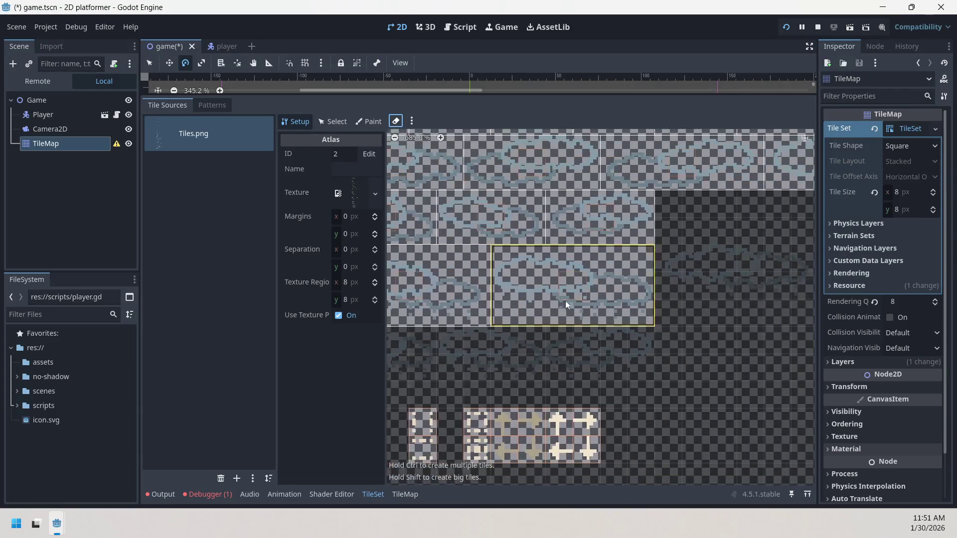
drag(519, 253, 661, 280)
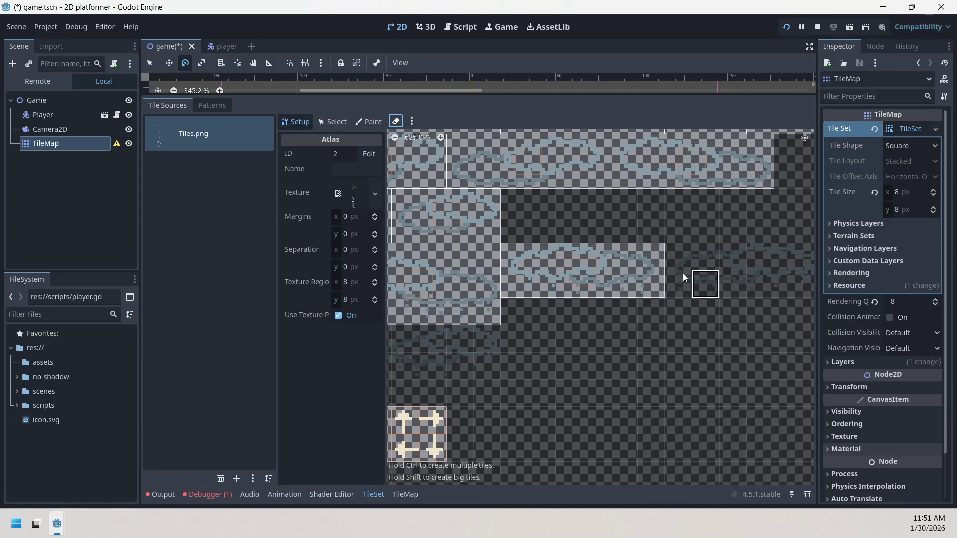
key(ctrl+z)
mouse_move(506, 269)
mouse_down()
mouse_move(581, 275)
mouse_move(641, 297)
mouse_up()
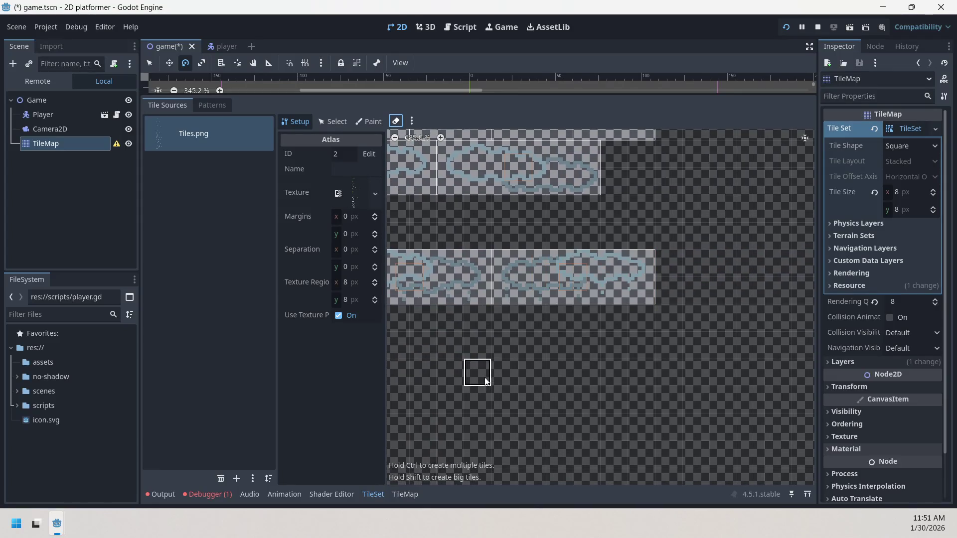
Create a 5x2 cloud tile, a four-cell tile beside it, and a widened 2x2 cloud tile.
scroll(763, 316, down, 5)
scroll(694, 319, left, 5)
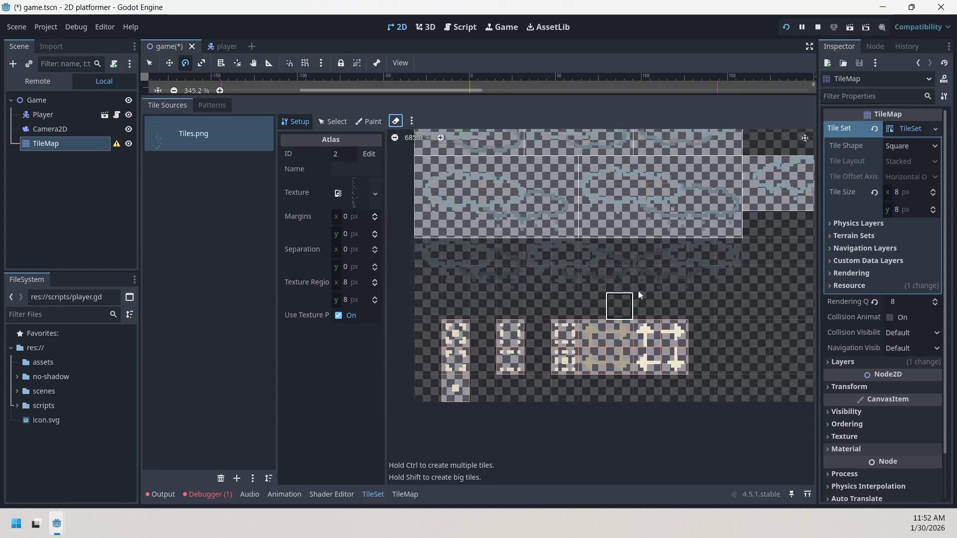
mouse_move(516, 244)
mouse_down()
mouse_move(617, 274)
mouse_move(602, 270)
mouse_up()
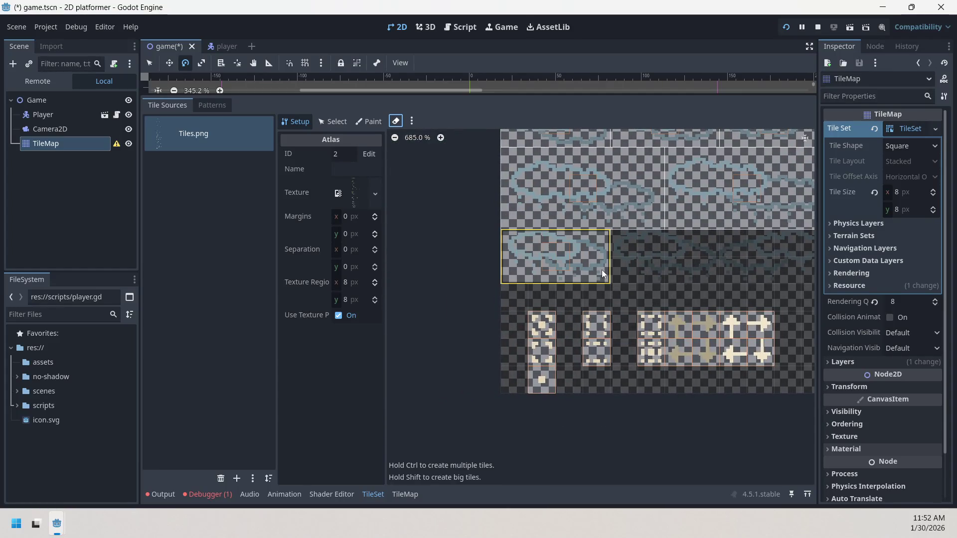
mouse_move(626, 238)
mouse_down()
mouse_move(712, 290)
mouse_move(715, 276)
mouse_up()
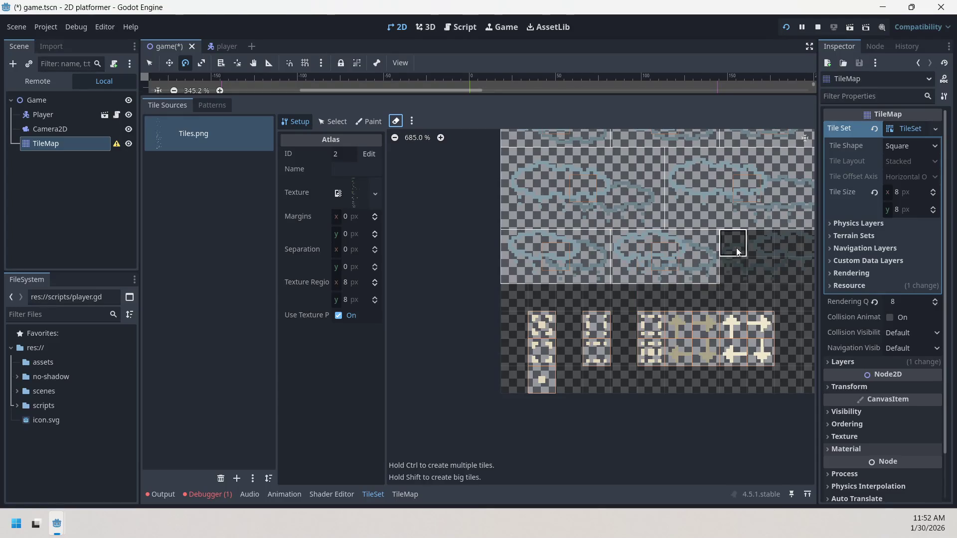
scroll(611, 289, right, 5)
drag(612, 289, 591, 256)
drag(657, 282, 660, 277)
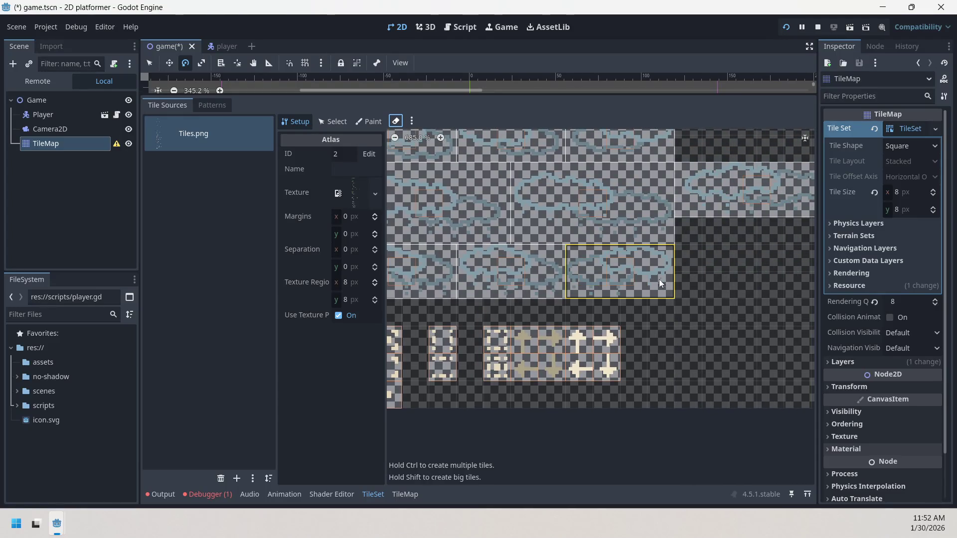
scroll(620, 320, left, 5)
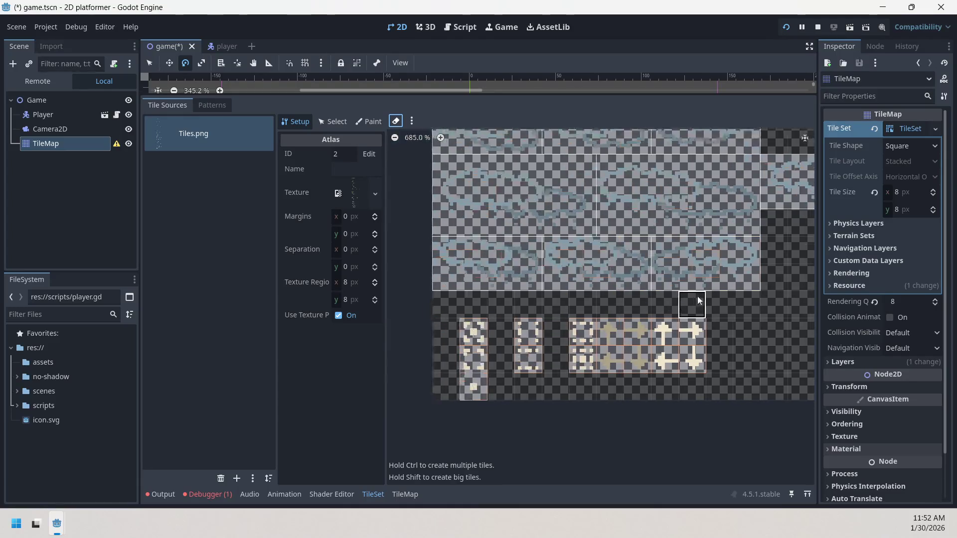
click(514, 351)
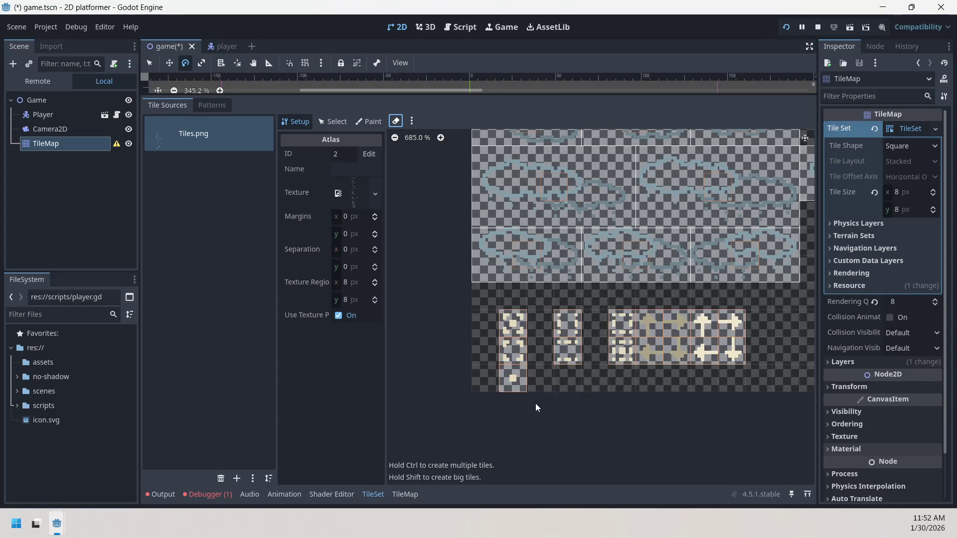
scroll(548, 364, right, 4)
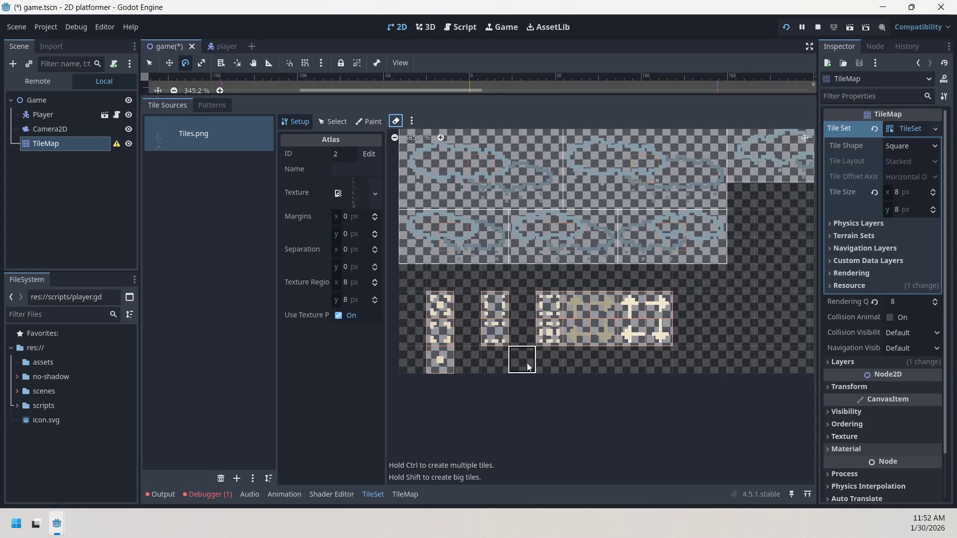
scroll(495, 360, up, 1)
scroll(505, 300, down, 2)
scroll(507, 319, down, 3)
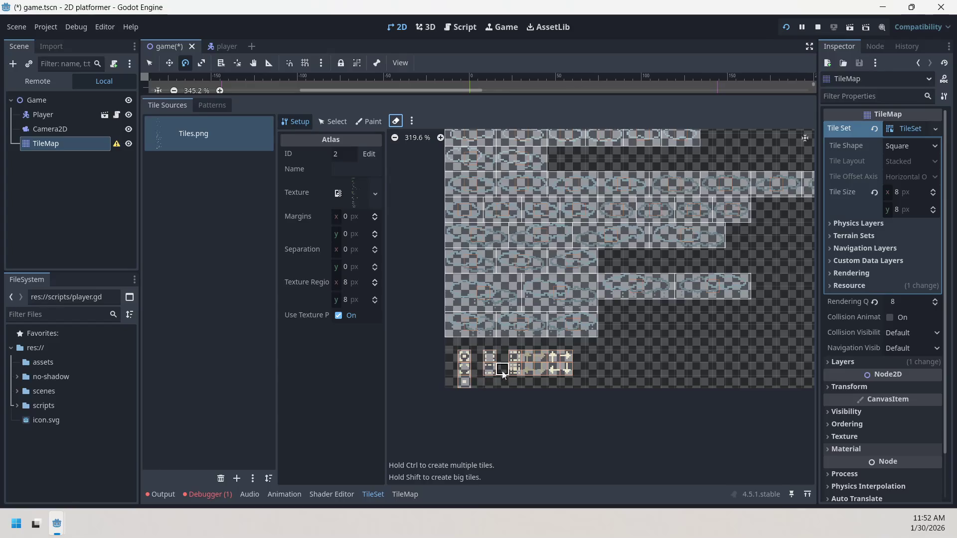
mouse_move(786, 345)
mouse_down()
mouse_move(661, 343)
mouse_move(444, 299)
mouse_up()
scroll(529, 299, up, 3)
drag(529, 299, 454, 265)
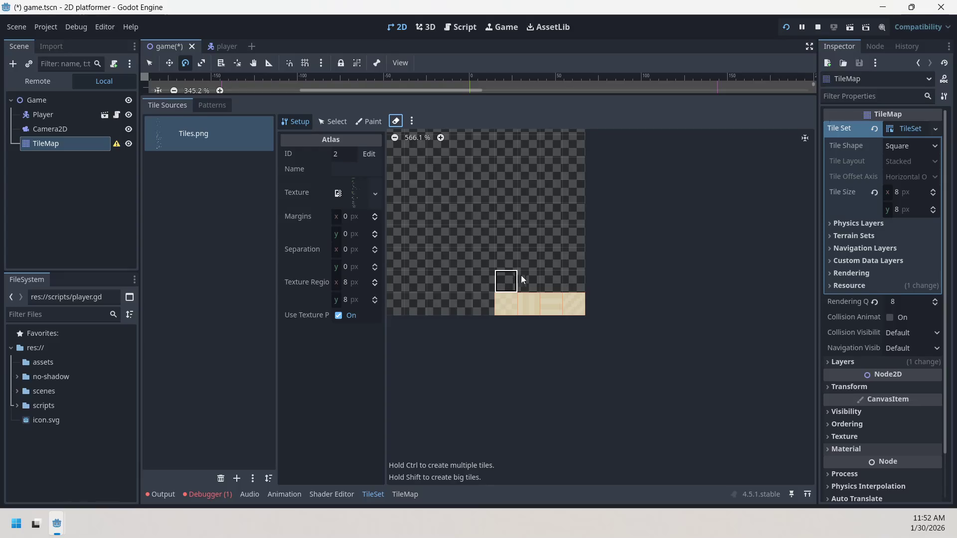
scroll(540, 194, up, 2)
scroll(540, 249, up, 3)
click(504, 344)
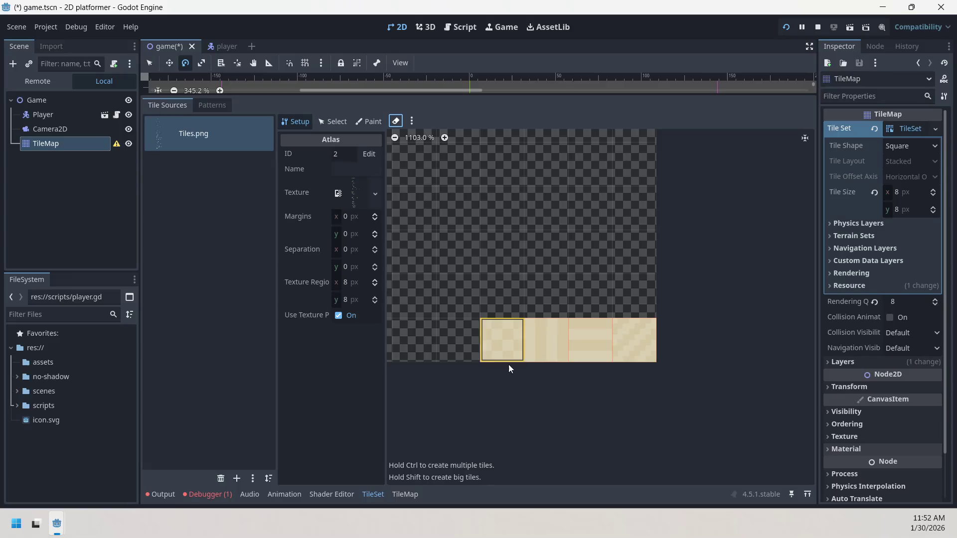
click(541, 288)
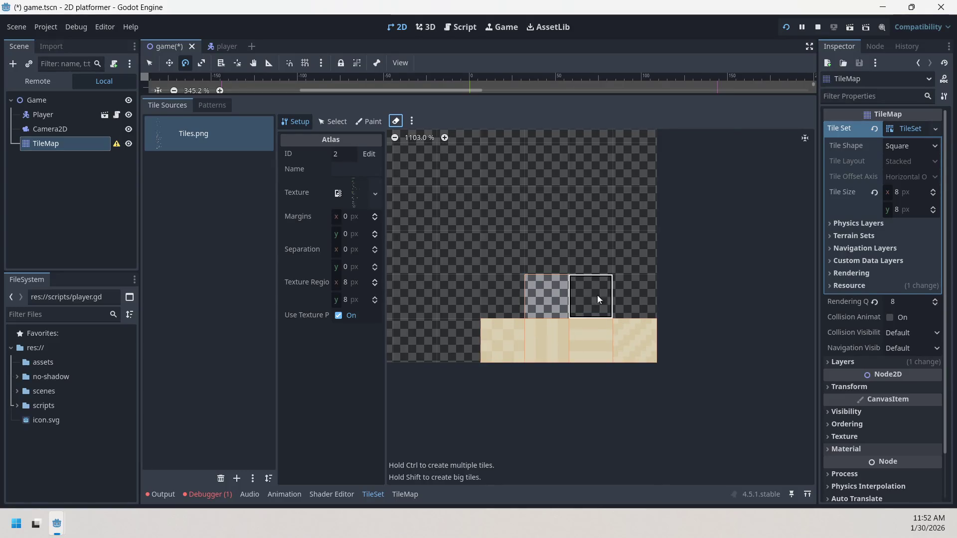
click(536, 294)
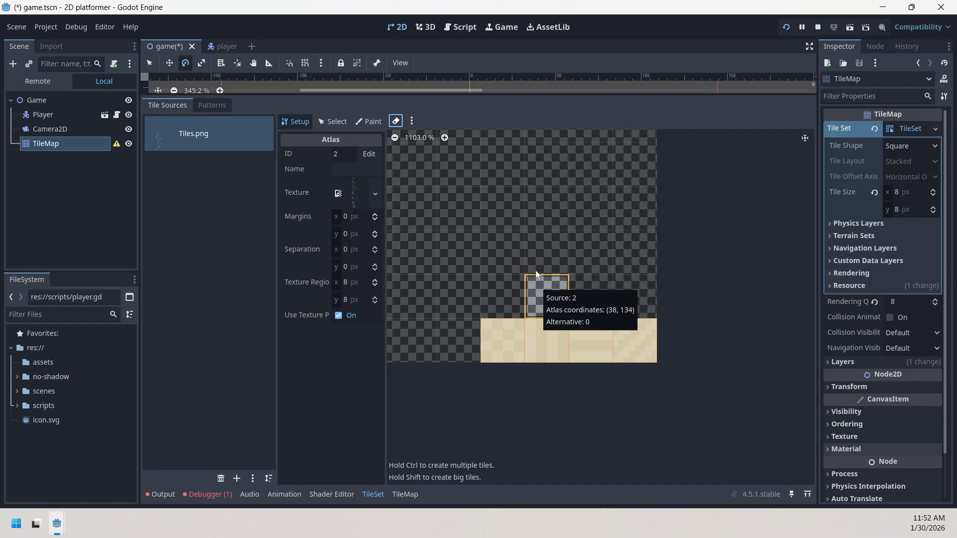
click(547, 296)
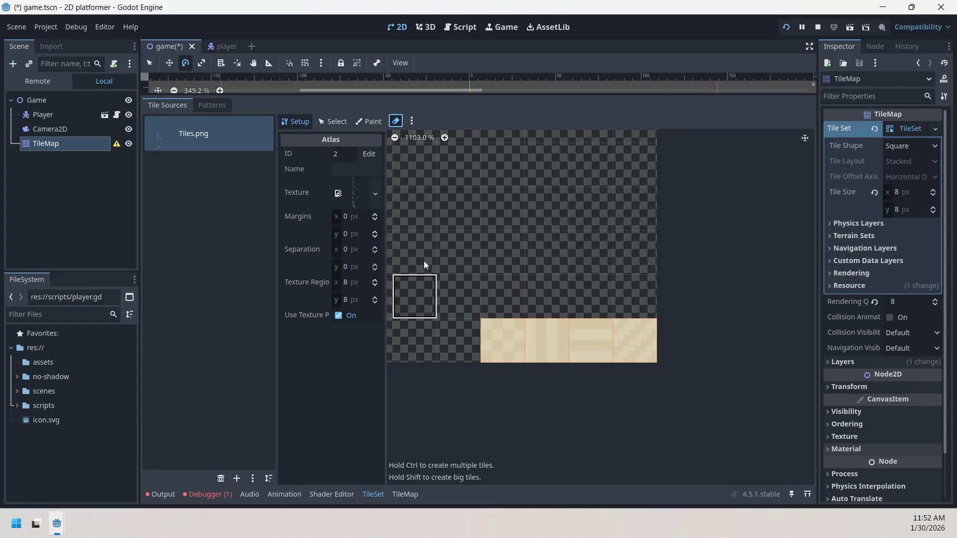
scroll(553, 259, down, 1)
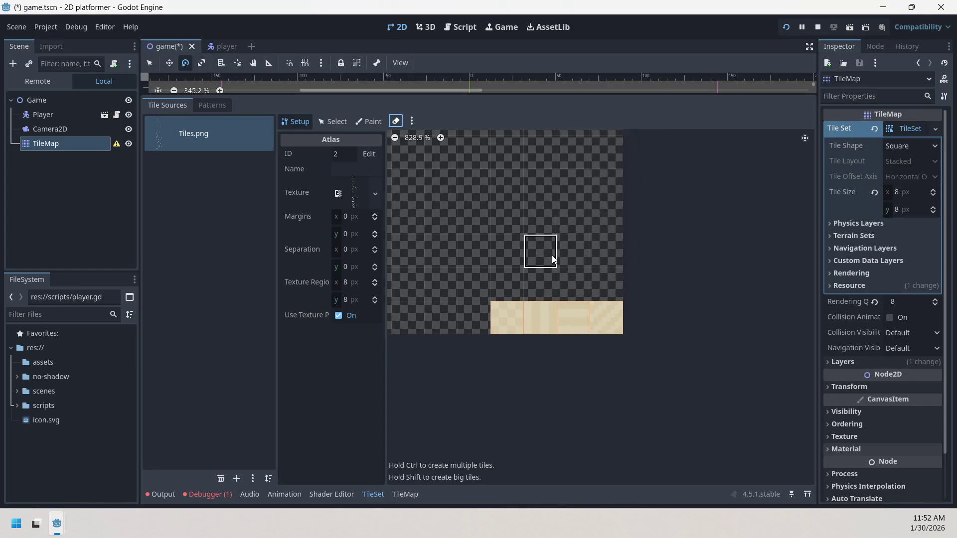
scroll(553, 259, down, 2)
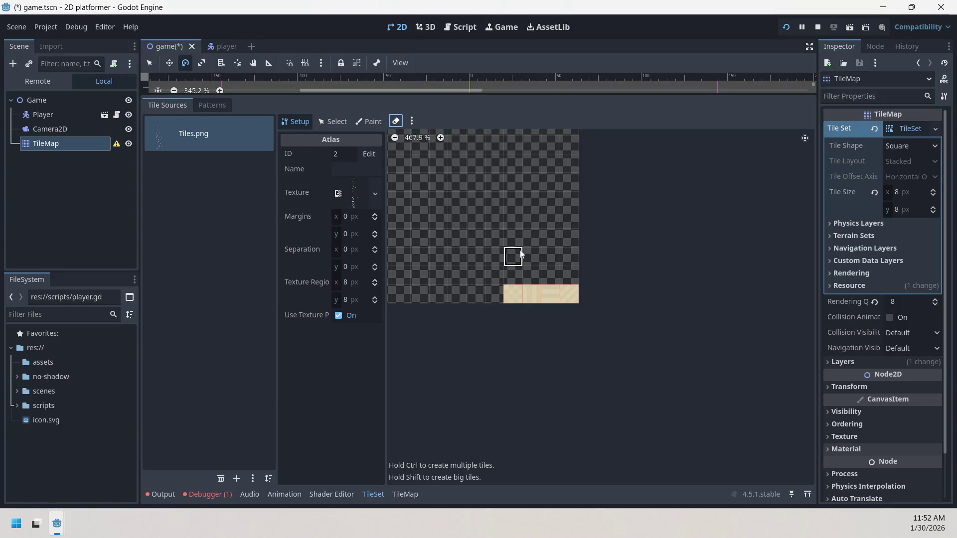
scroll(518, 257, down, 3)
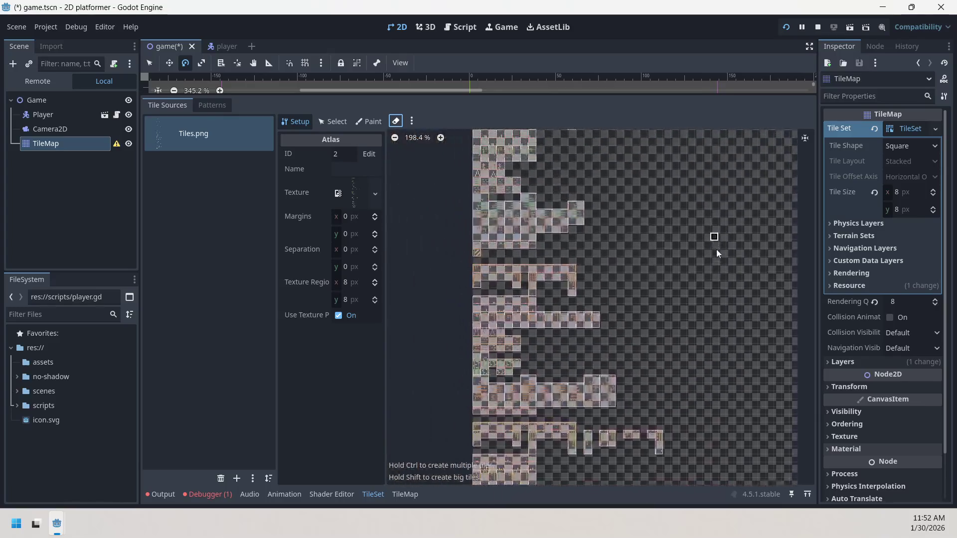
Zoom and pan the atlas to bring the lower rows and round tiles into view.
drag(638, 186, 650, 159)
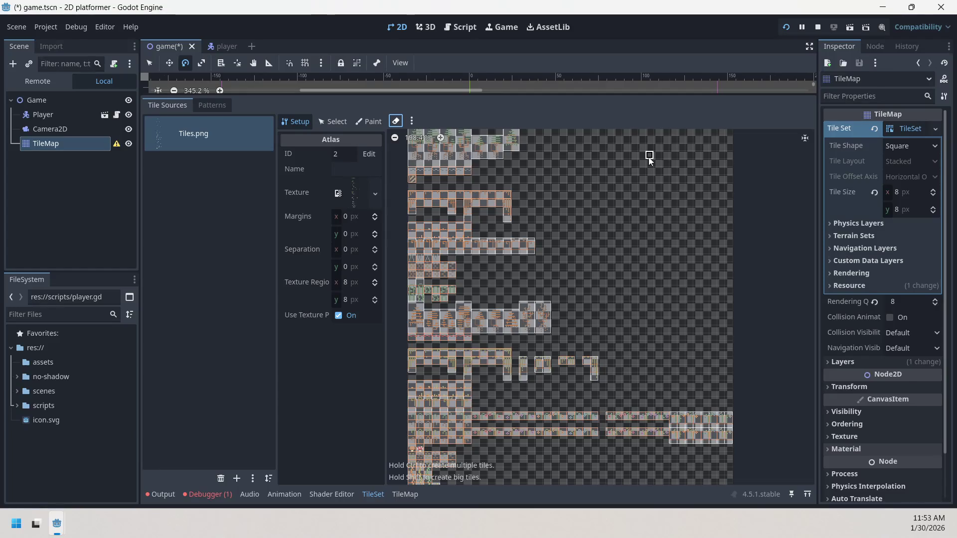
scroll(649, 159, down, 5)
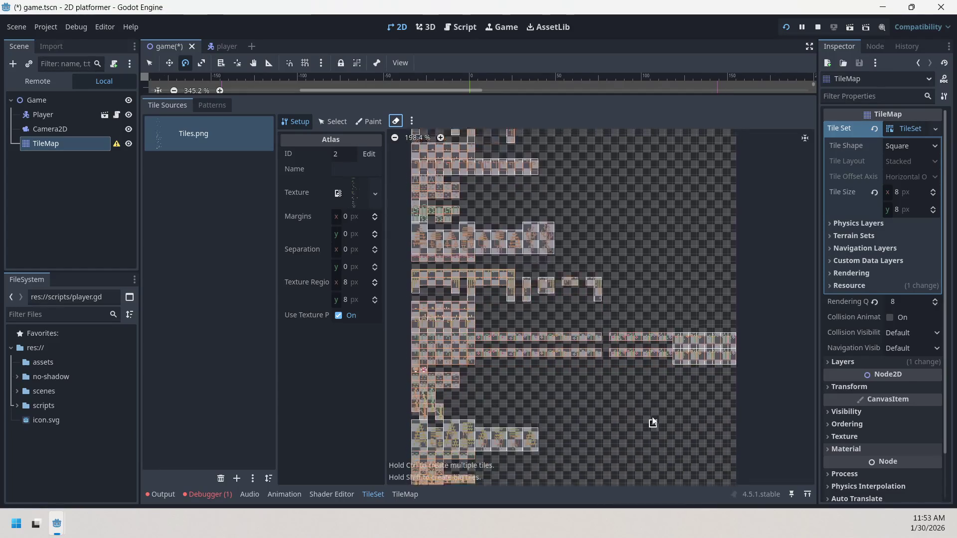
drag(653, 315, 655, 189)
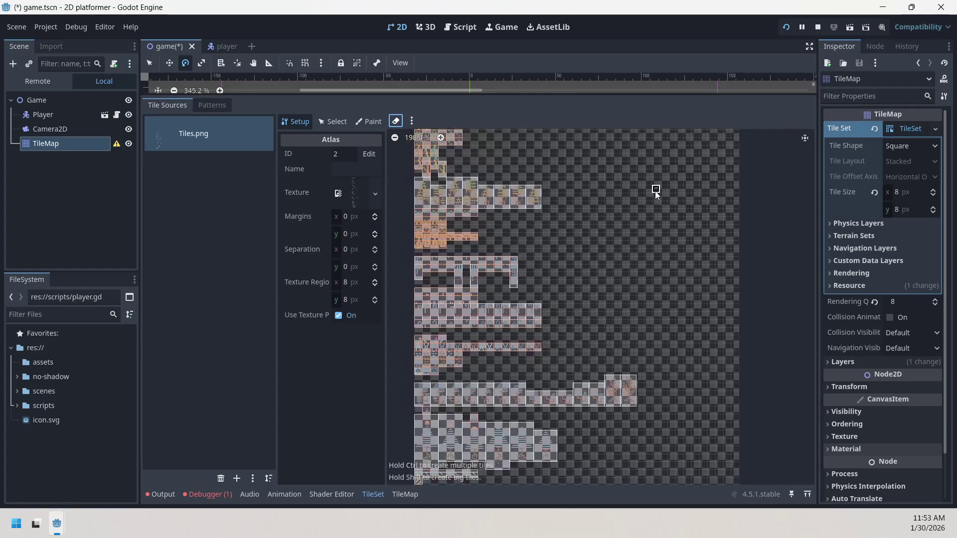
scroll(654, 191, down, 1)
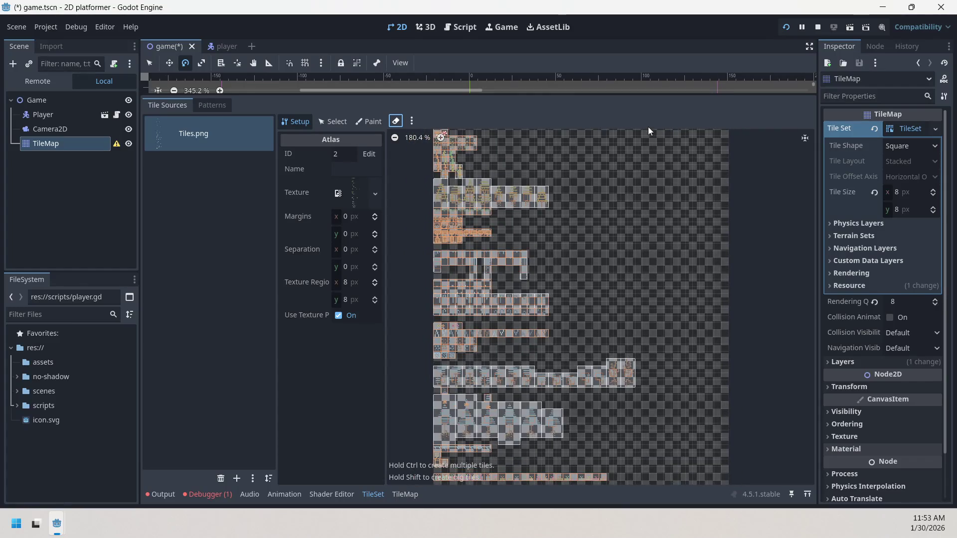
scroll(640, 305, down, 1)
scroll(660, 297, down, 5)
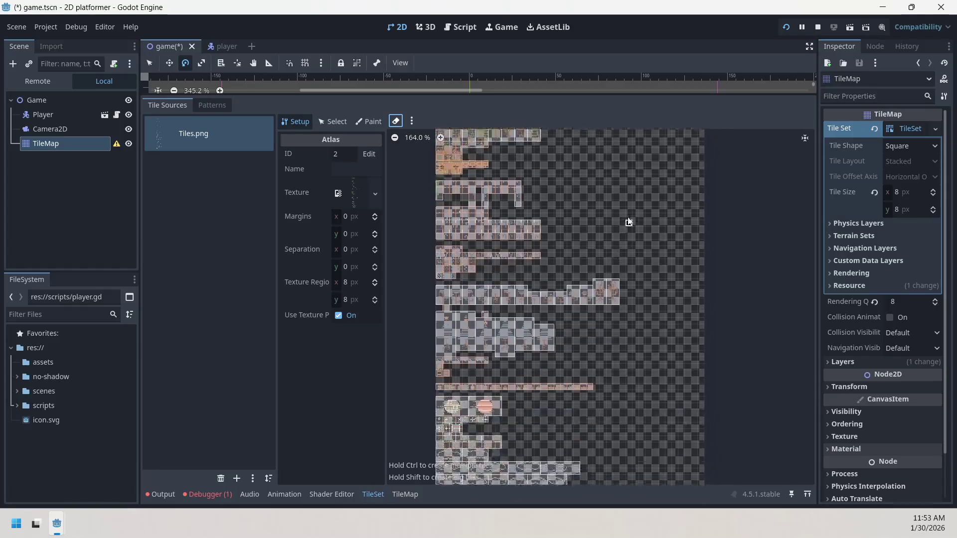
scroll(649, 429, down, 2)
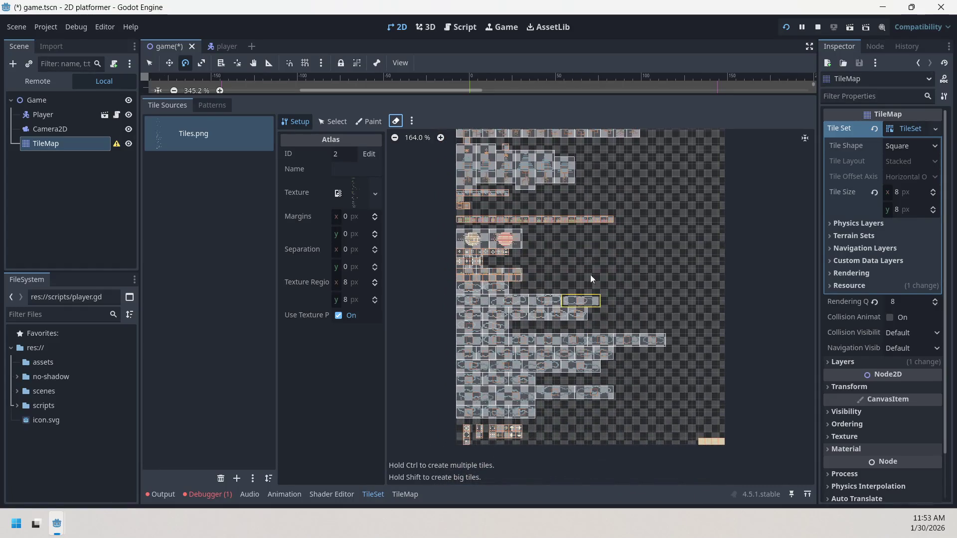
scroll(471, 240, up, 14)
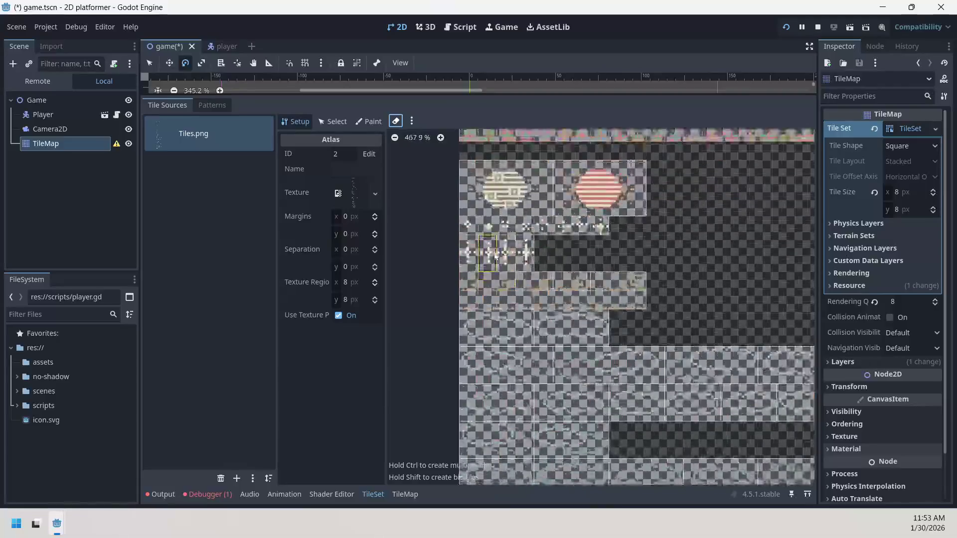
drag(503, 231, 489, 300)
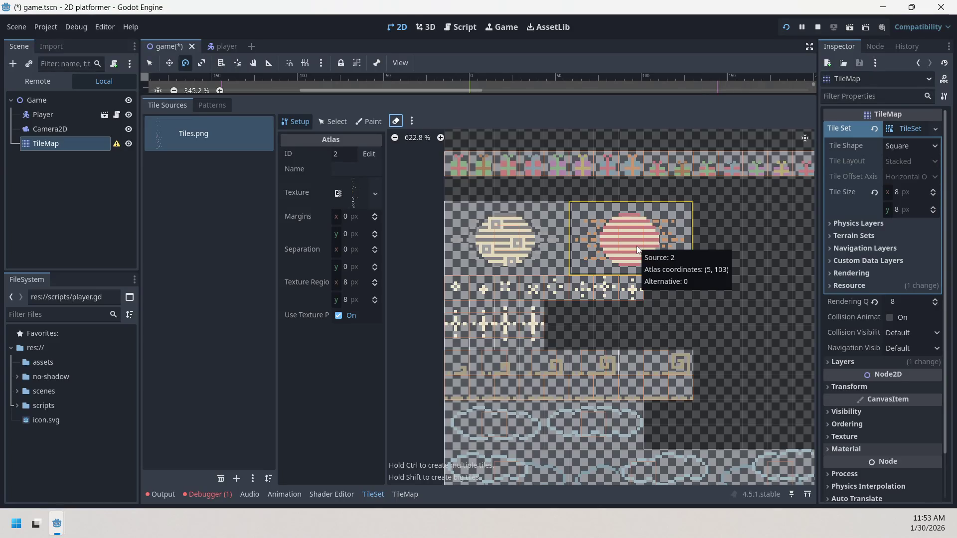
scroll(573, 251, down, 4)
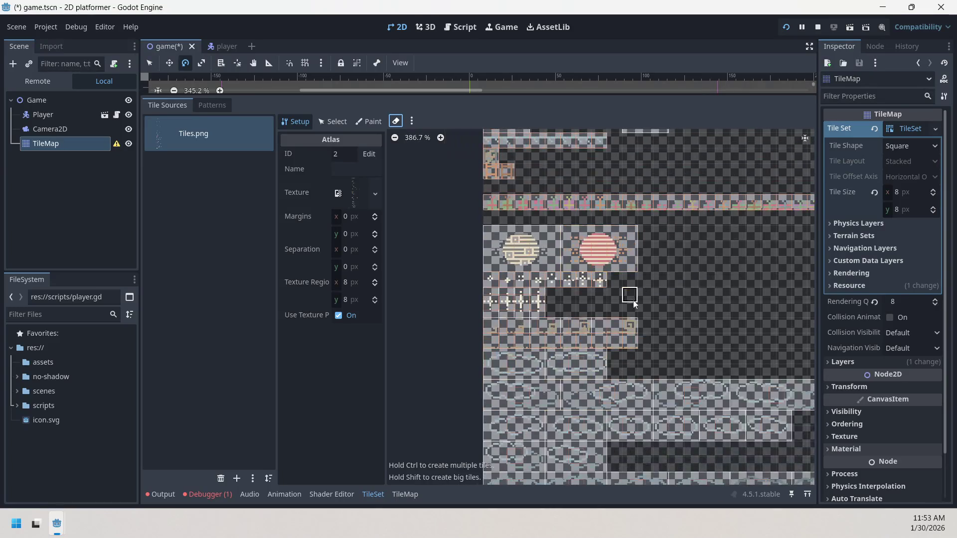
scroll(596, 250, down, 2)
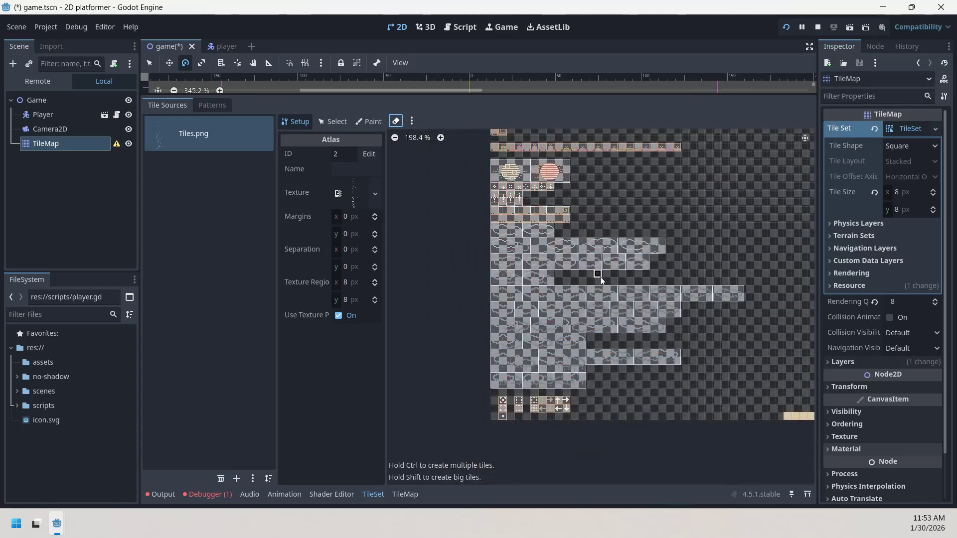
scroll(579, 331, down, 1)
scroll(573, 343, down, 2)
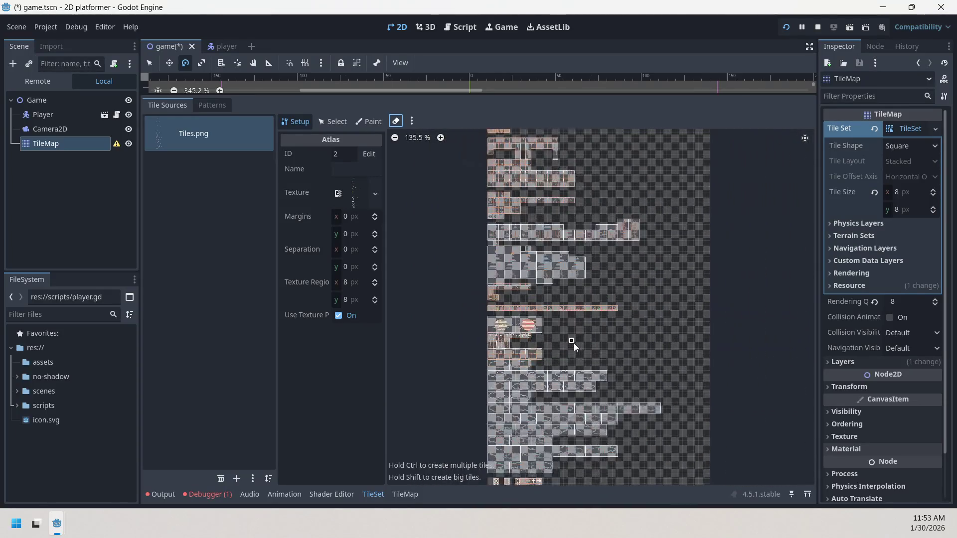
scroll(542, 407, down, 1)
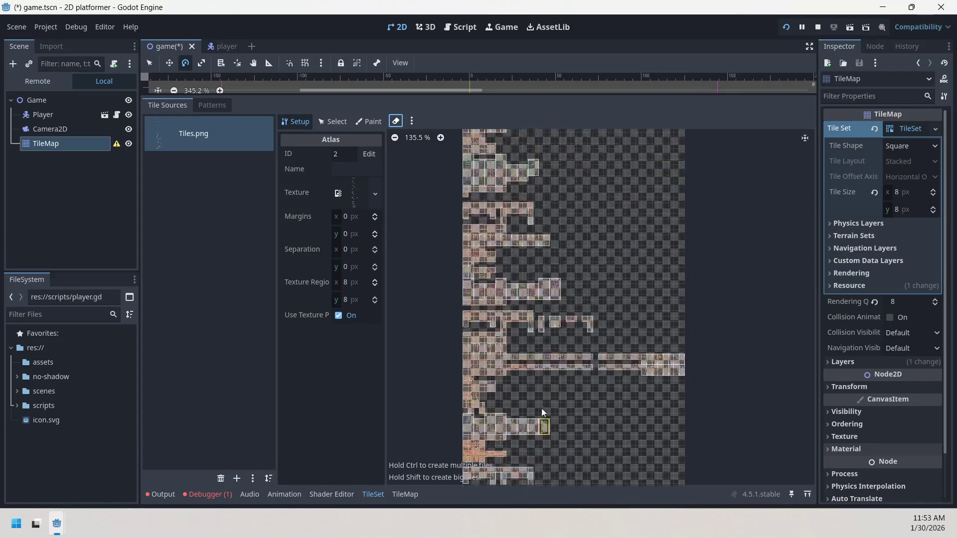
scroll(562, 225, up, 4)
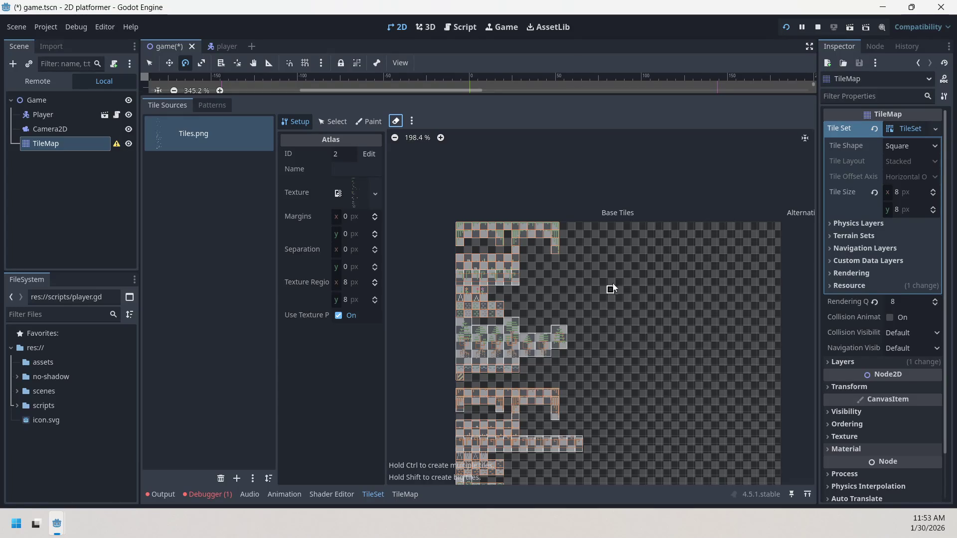
scroll(578, 266, up, 6)
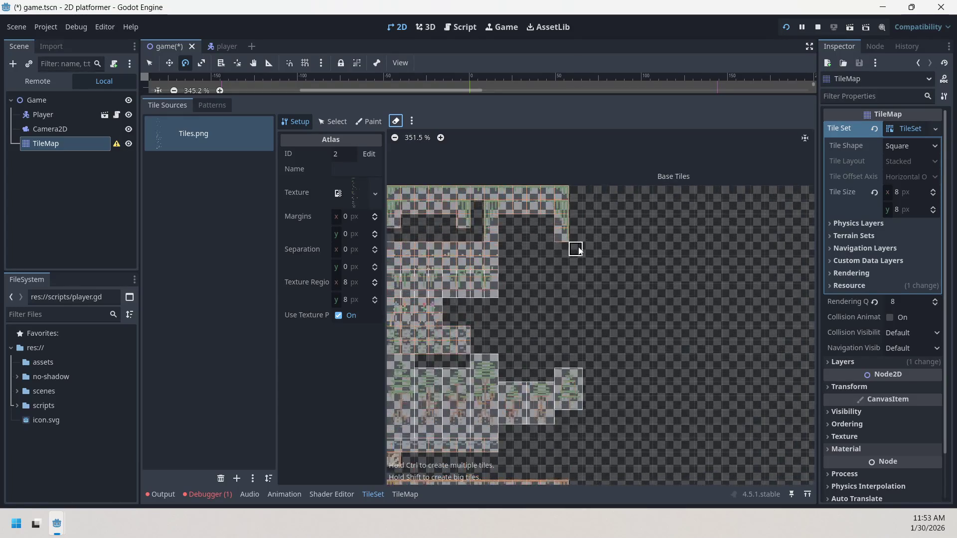
drag(572, 288, 652, 335)
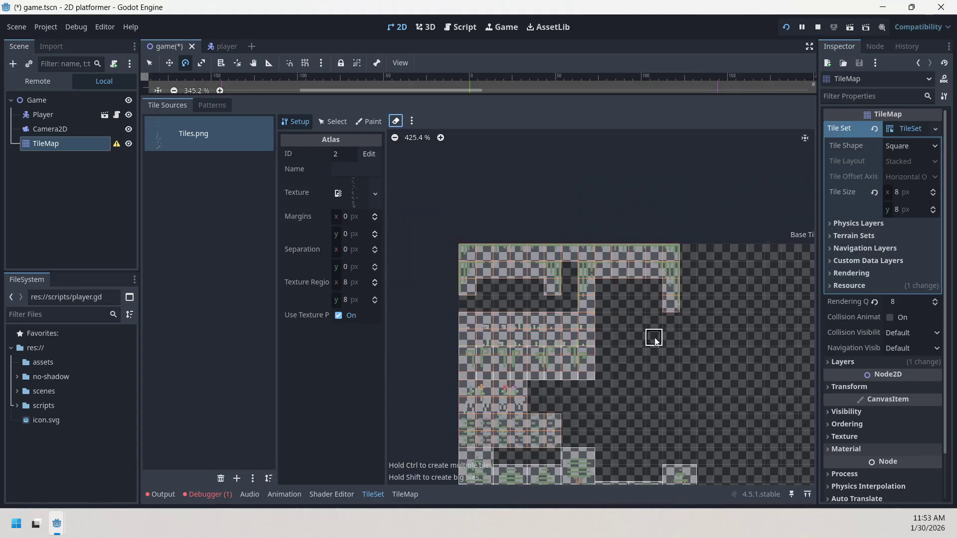
Erase three atlas tiles, re-create tiles across that row, then switch the eraser off.
click(467, 269)
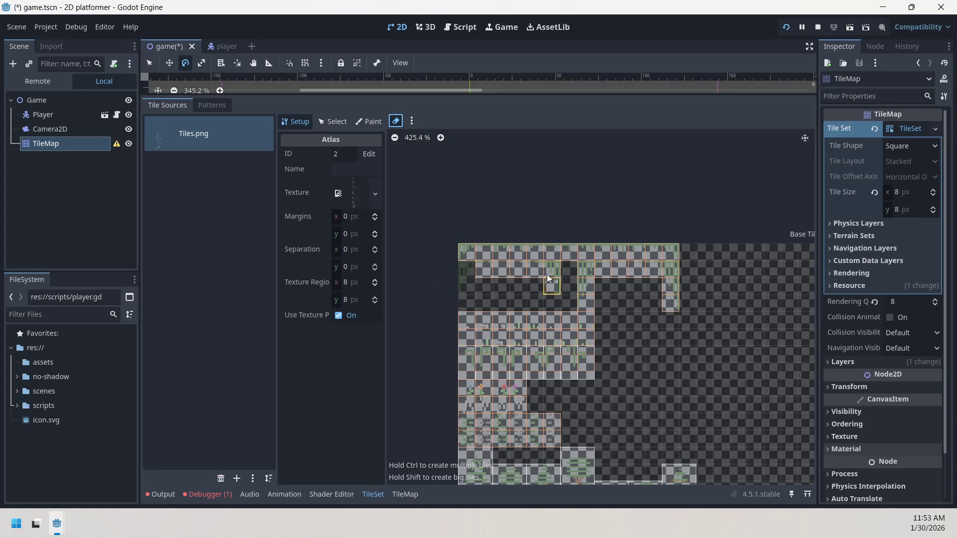
click(588, 271)
click(677, 296)
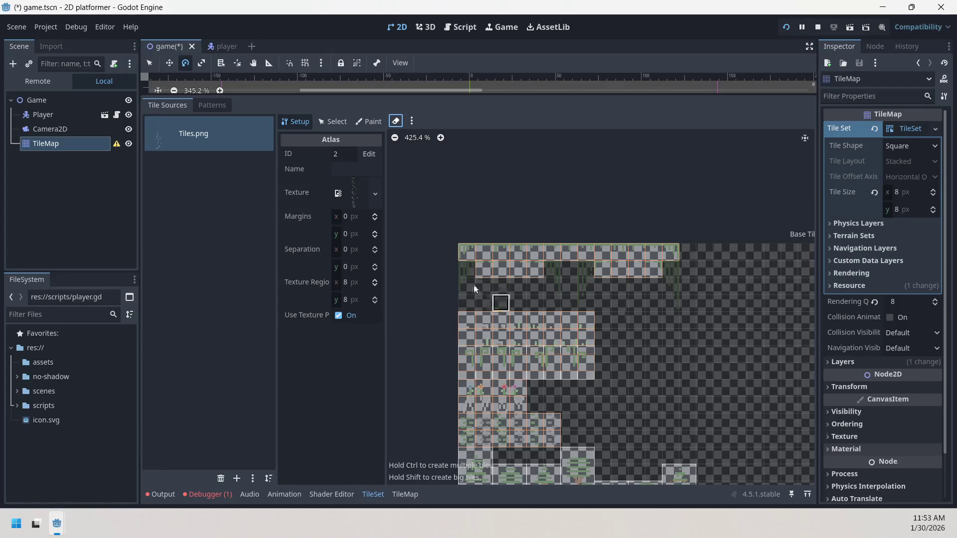
drag(556, 282, 591, 301)
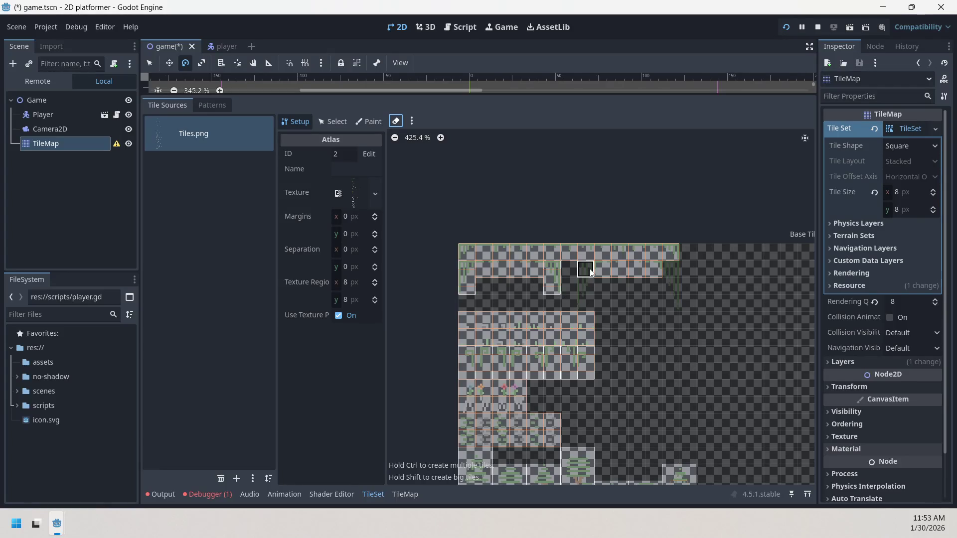
scroll(685, 296, down, 5)
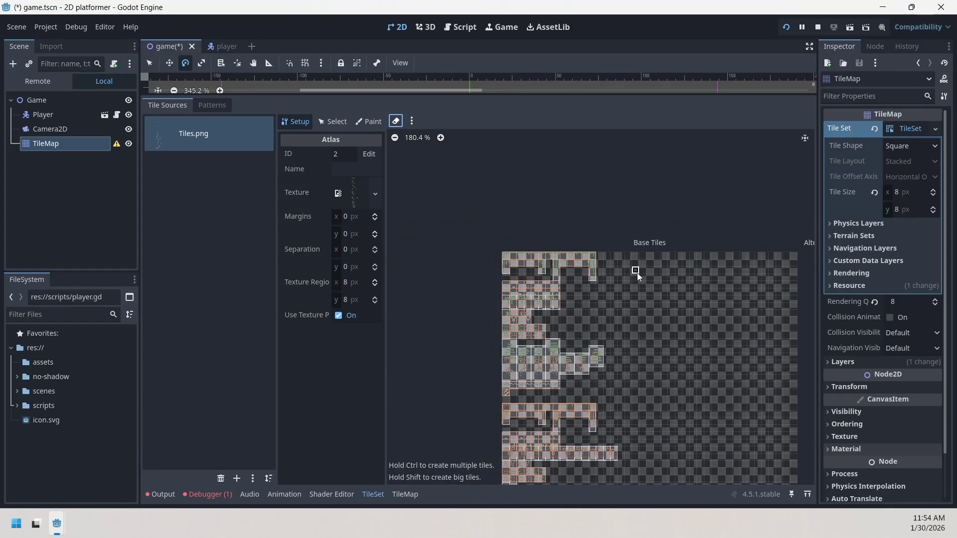
key(e)
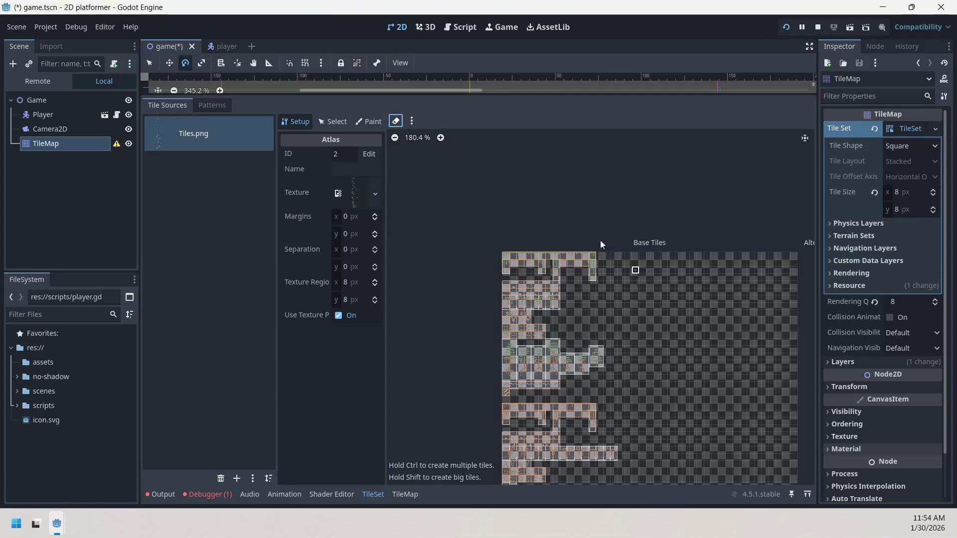
Enlarge the 2D scene view and zoom around the atlas.
mouse_move(333, 98)
mouse_down()
mouse_move(334, 178)
mouse_move(334, 95)
mouse_up()
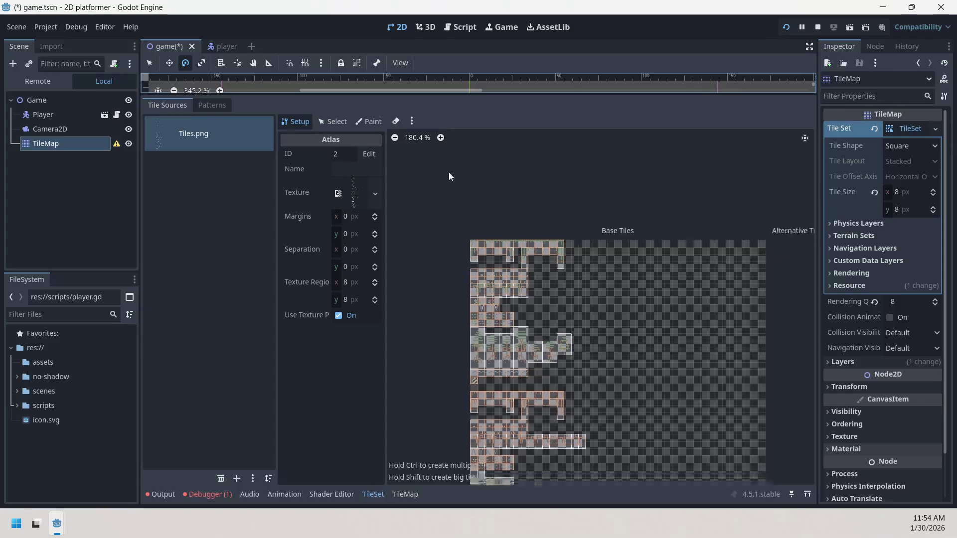
scroll(579, 285, down, 2)
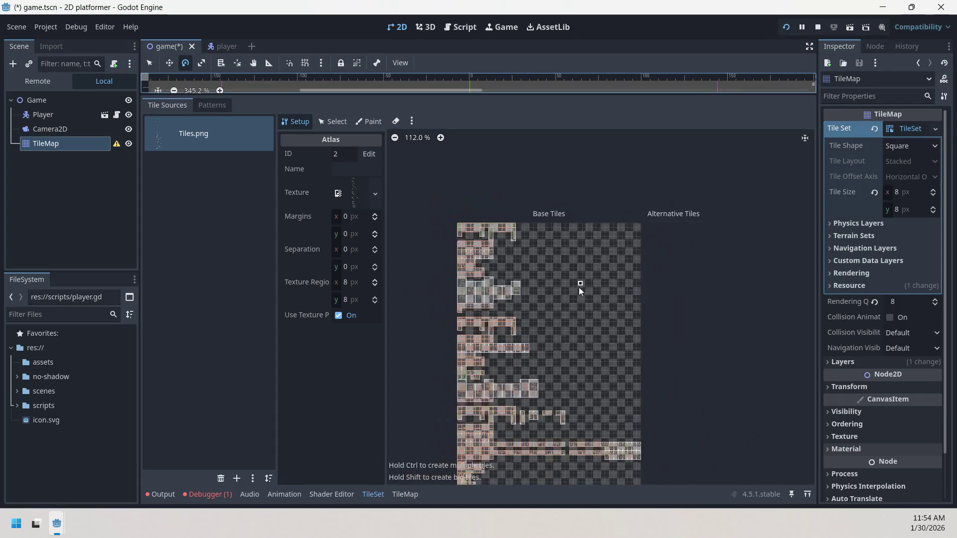
scroll(566, 193, down, 3)
scroll(566, 193, down, 2)
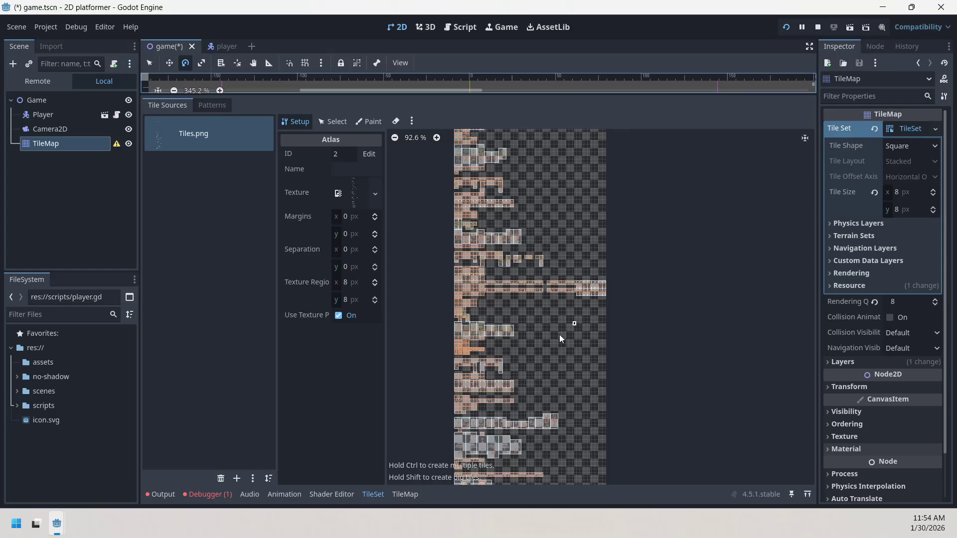
scroll(540, 240, up, 1)
scroll(551, 175, up, 2)
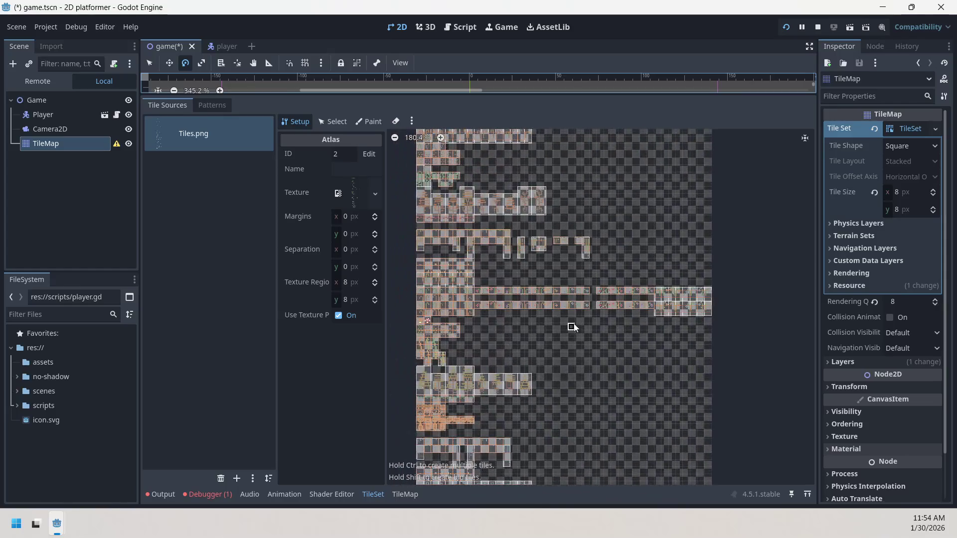
scroll(484, 306, up, 1)
scroll(484, 307, up, 1)
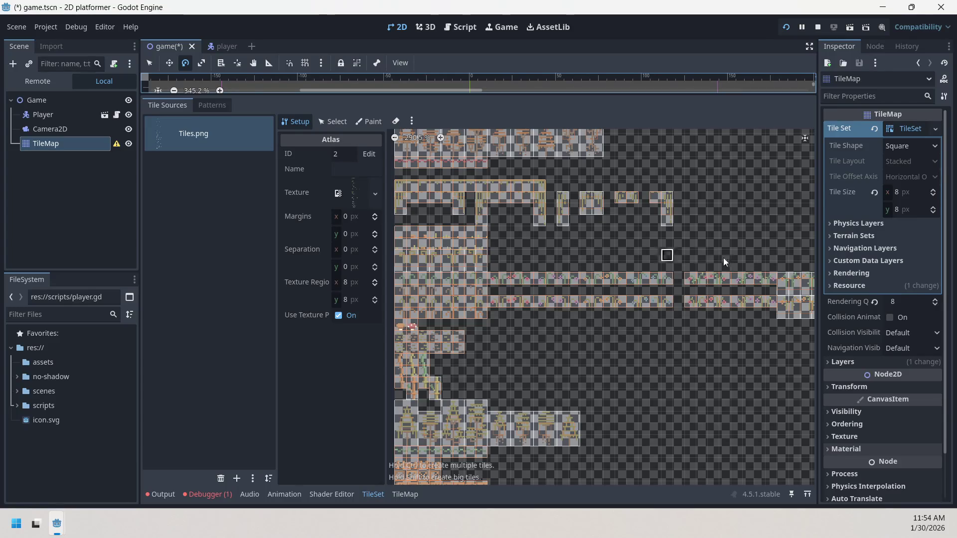
Inspect the right-hand tile strips, then switch to the TileMap painting panel.
drag(724, 256, 570, 211)
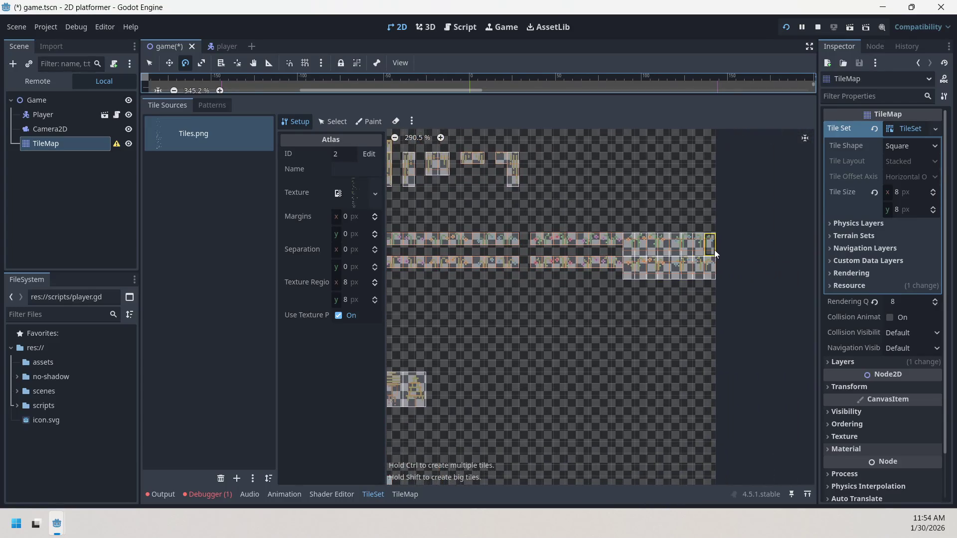
scroll(666, 244, down, 3)
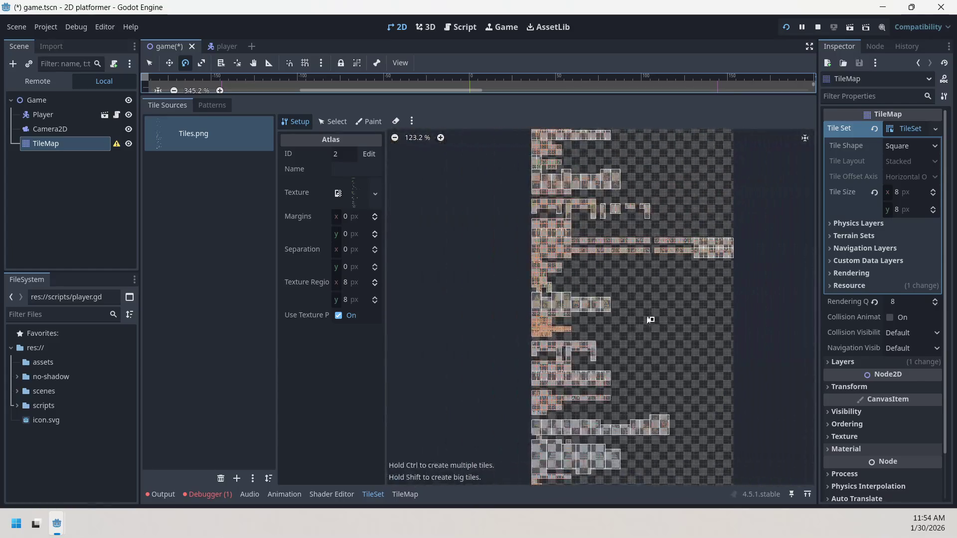
scroll(563, 261, up, 4)
scroll(717, 261, up, 2)
scroll(629, 290, down, 3)
scroll(558, 292, down, 5)
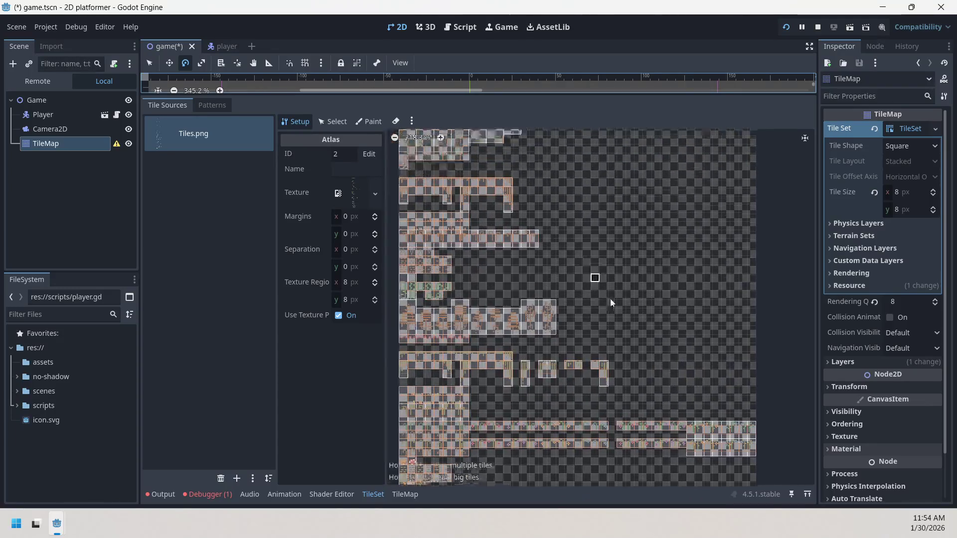
scroll(602, 290, up, 3)
scroll(513, 314, up, 9)
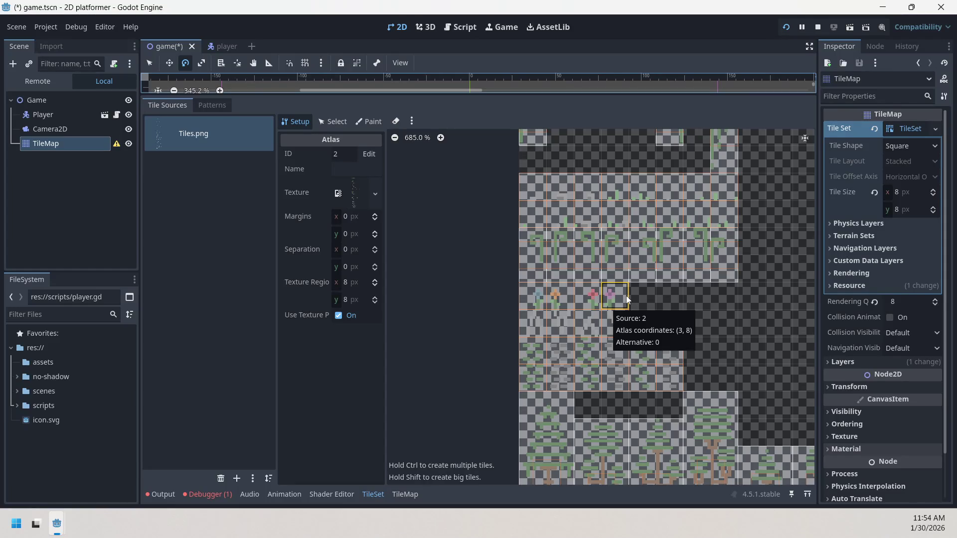
scroll(670, 294, down, 2)
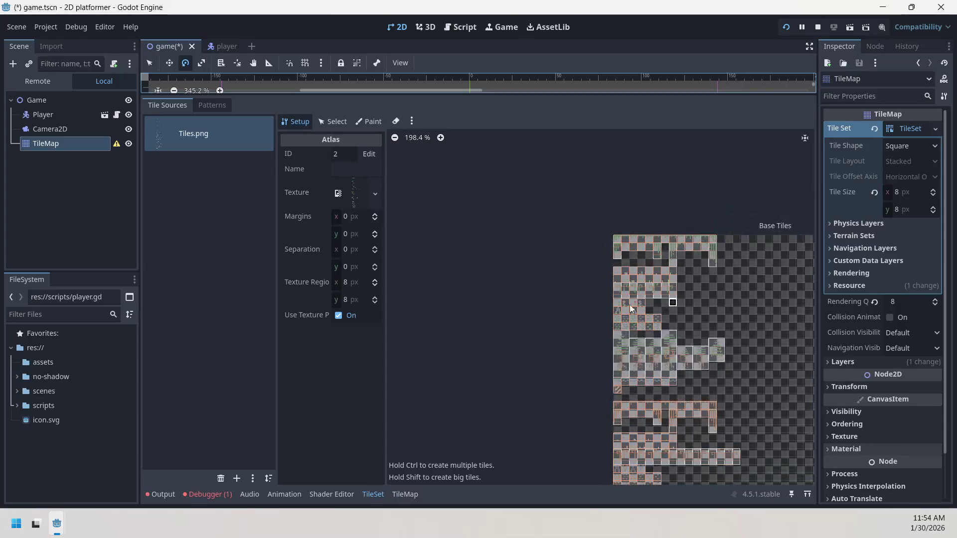
click(404, 495)
Select the row of four flower tiles in the TileMap atlas and turn on random tile placement.
scroll(602, 301, up, 4)
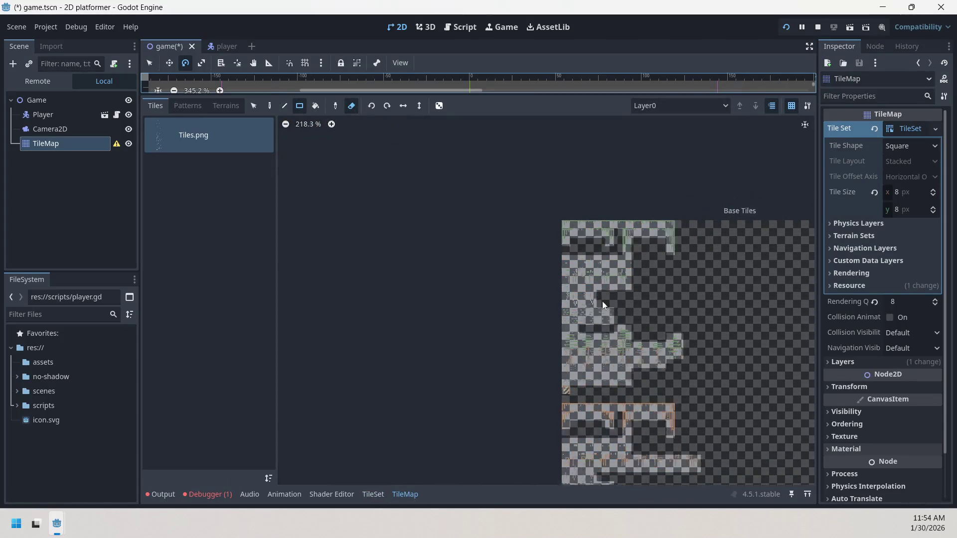
drag(560, 277, 616, 279)
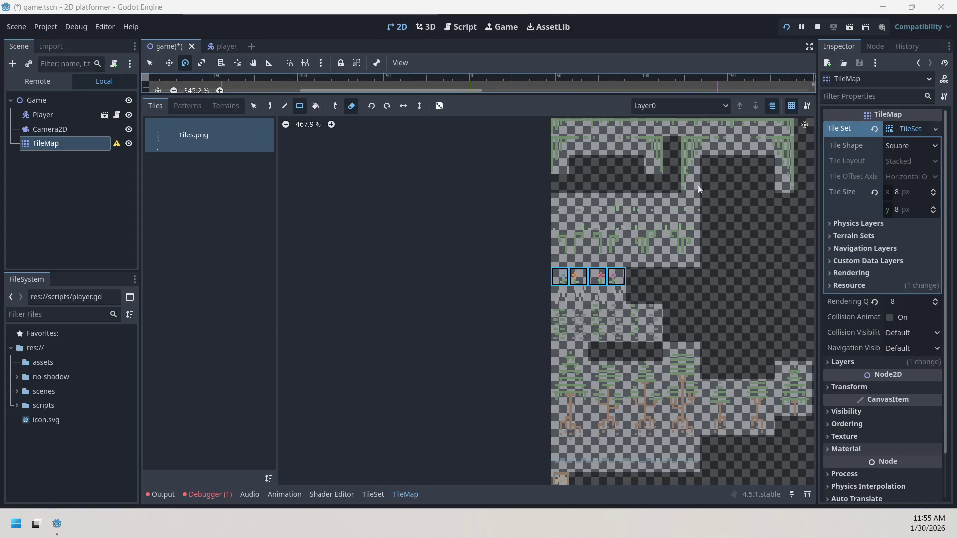
shift+click(616, 277)
shift+click(597, 276)
shift+click(578, 277)
shift+click(559, 277)
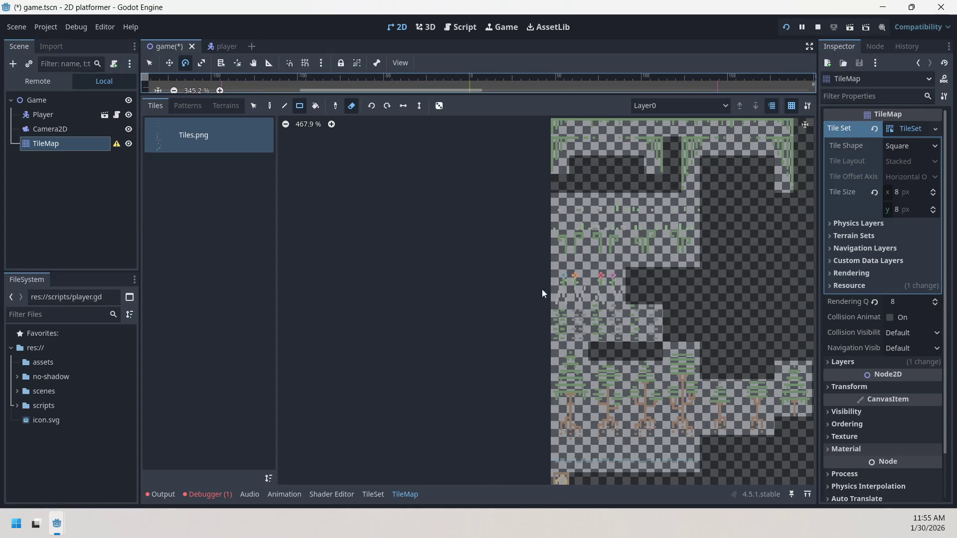
drag(563, 274, 649, 284)
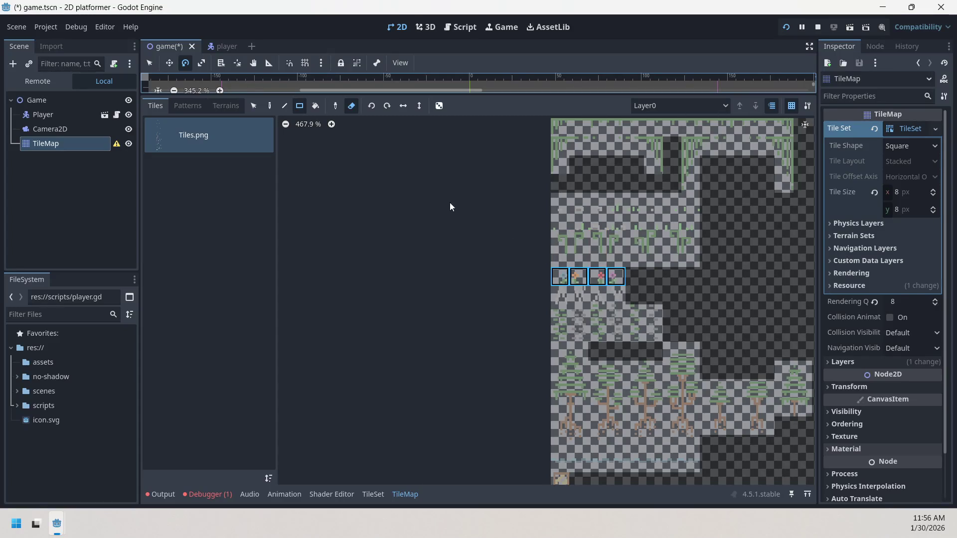
click(440, 106)
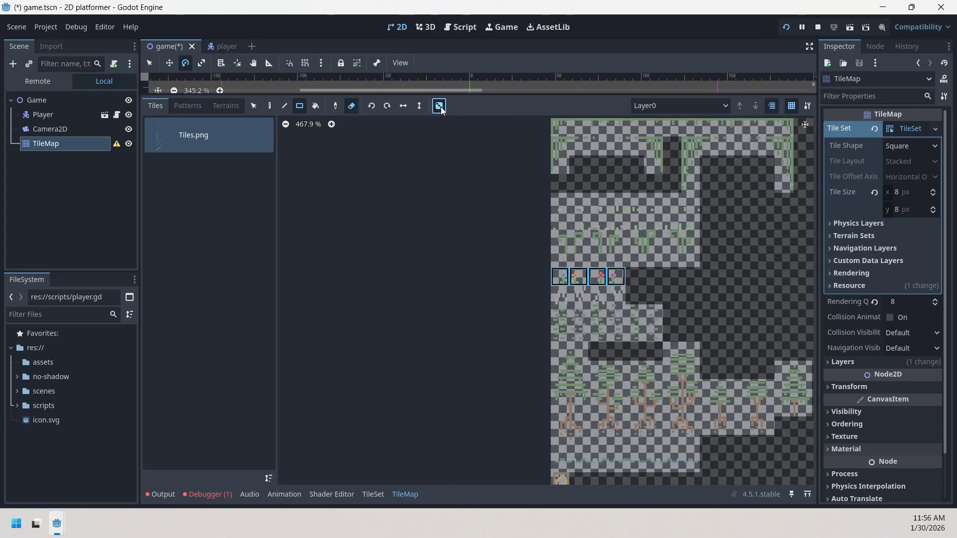
Pan the atlas, enlarge the 2D scene view, and rotate the TileMap node in the viewport.
scroll(697, 314, down, 5)
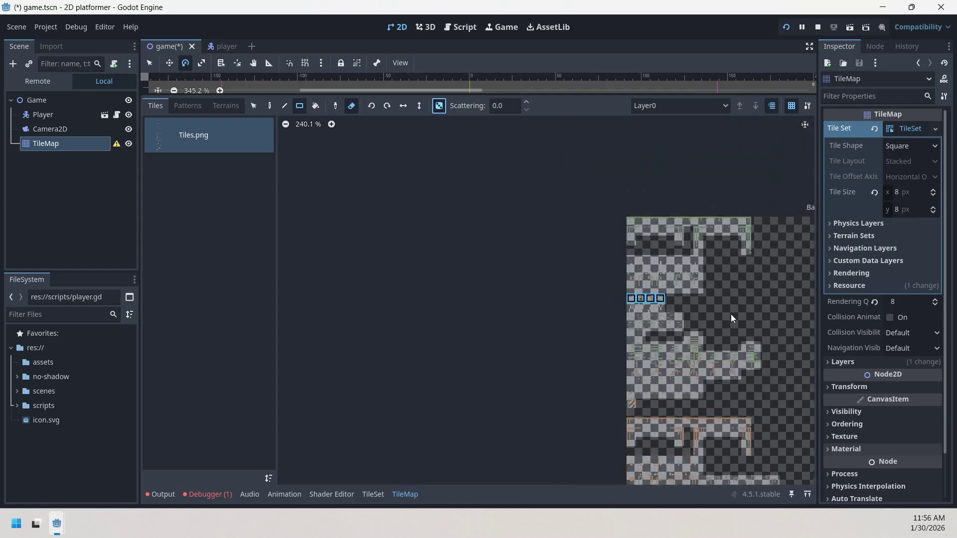
drag(697, 315, 447, 176)
scroll(447, 177, down, 3)
scroll(463, 354, down, 2)
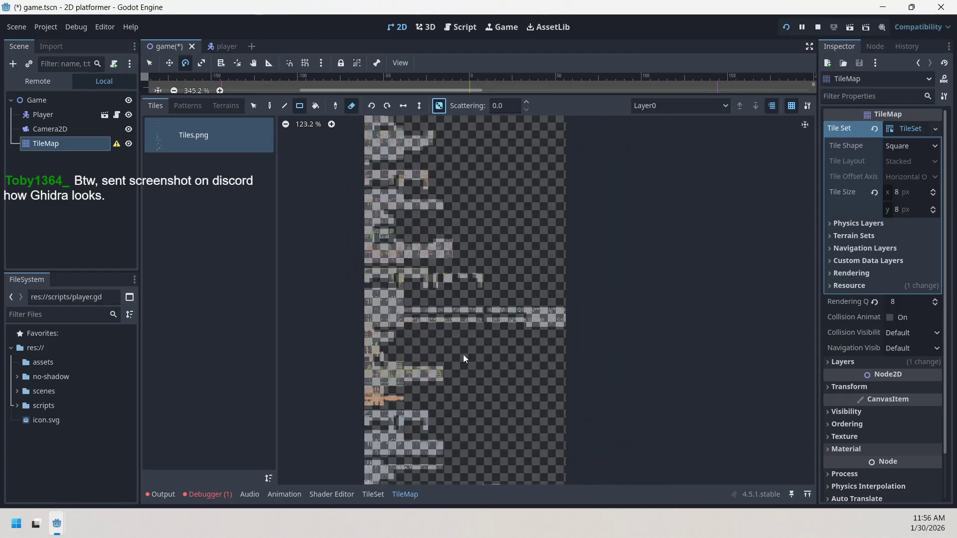
mouse_move(462, 357)
mouse_down()
mouse_move(521, 212)
mouse_move(533, 211)
mouse_move(531, 139)
mouse_move(639, 381)
mouse_move(604, 325)
mouse_up()
scroll(561, 337, up, 7)
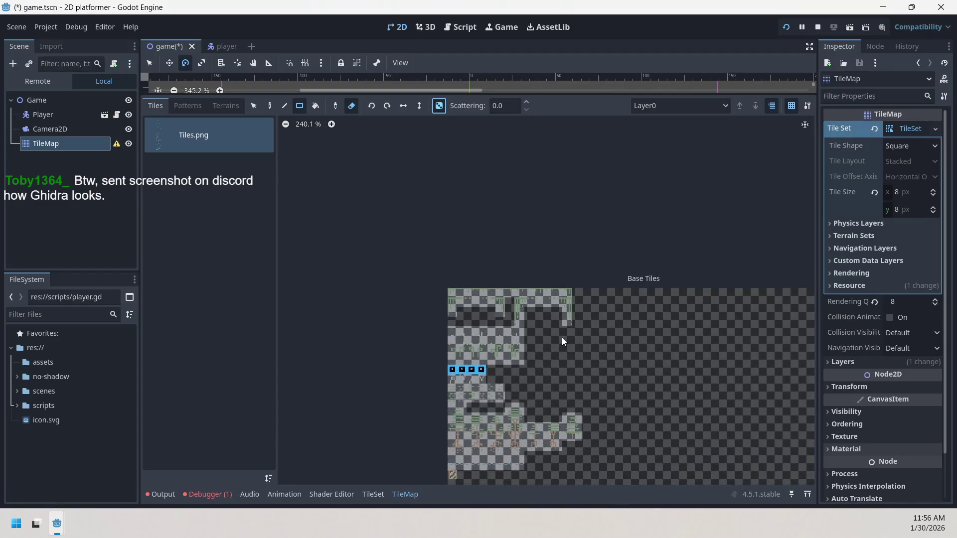
mouse_move(399, 91)
mouse_down()
mouse_move(408, 119)
mouse_move(421, 445)
mouse_move(434, 269)
mouse_up()
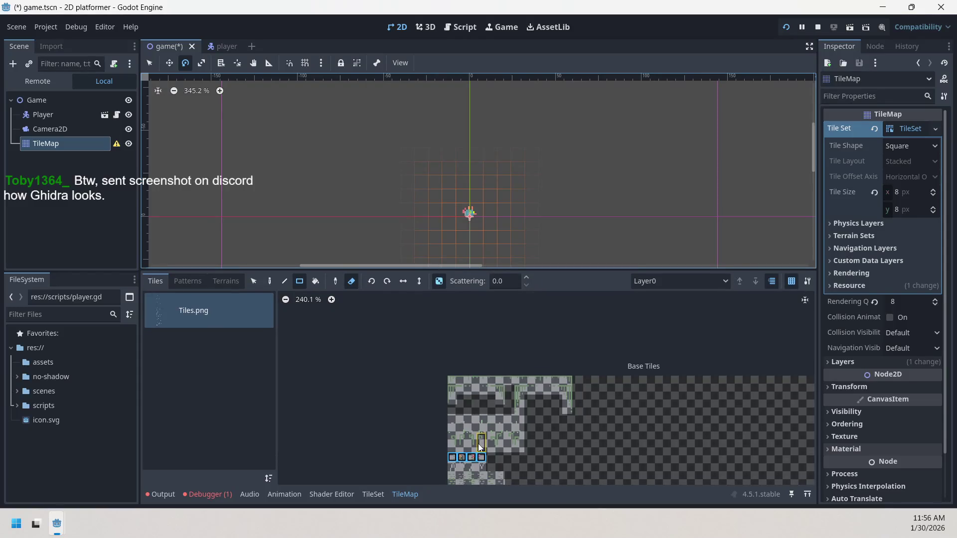
mouse_move(437, 201)
mouse_down()
mouse_move(453, 196)
mouse_move(561, 261)
mouse_move(548, 344)
mouse_move(359, 183)
mouse_move(381, 157)
mouse_move(486, 132)
mouse_move(484, 139)
mouse_up()
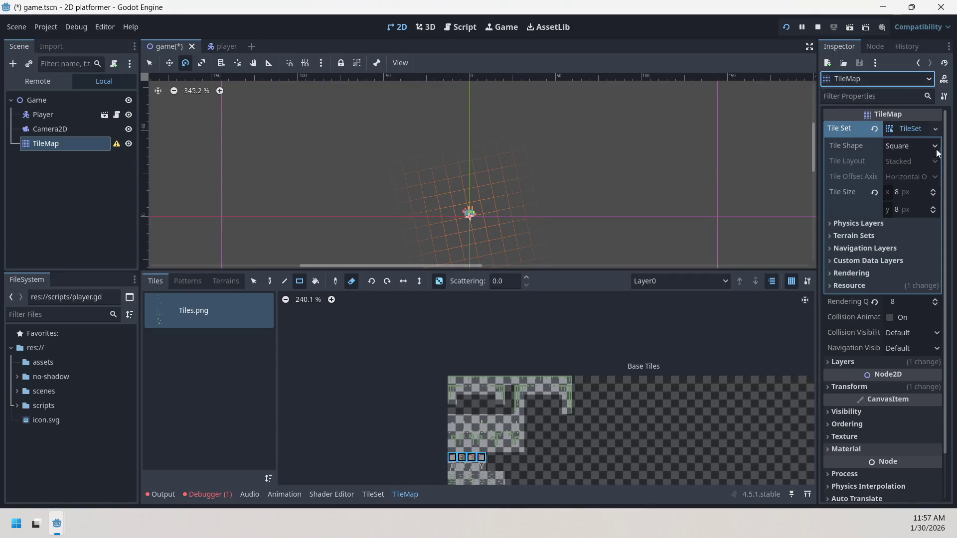
Expand and collapse the TileSet's Physics, Navigation, Custom Data and Rendering layer sections in the Inspector.
click(857, 226)
click(857, 226)
click(854, 233)
click(854, 233)
click(852, 247)
click(852, 248)
click(851, 259)
click(851, 260)
click(850, 274)
click(850, 276)
click(850, 282)
click(850, 282)
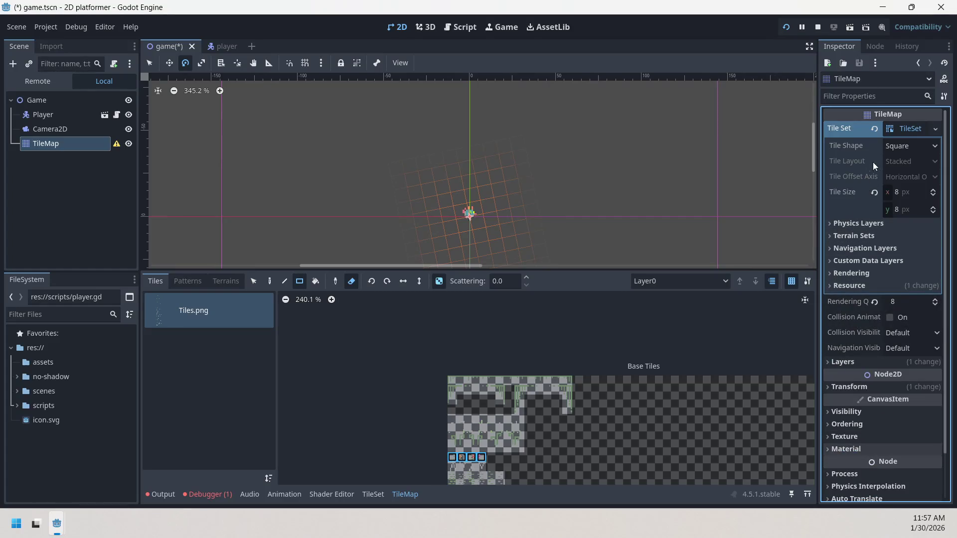
scroll(884, 279, down, 3)
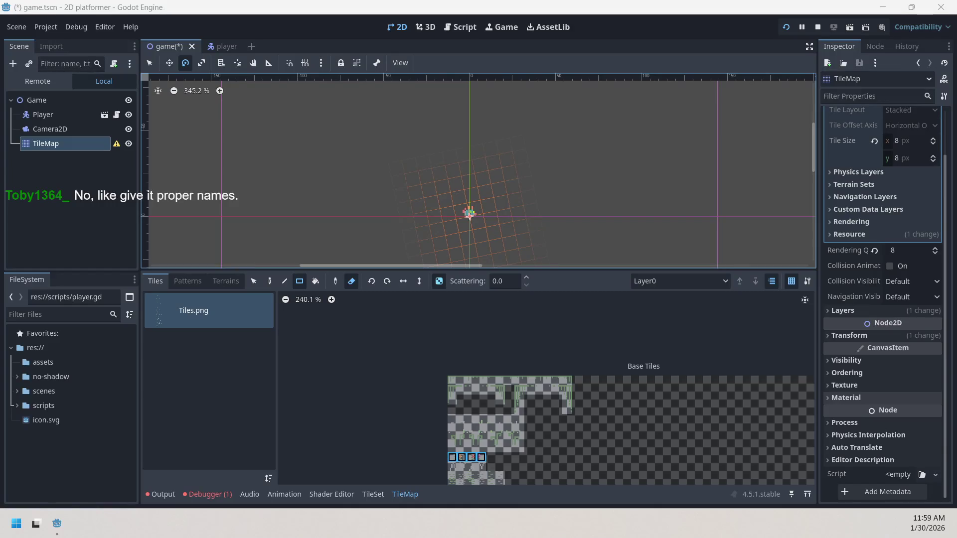
key(super+d)
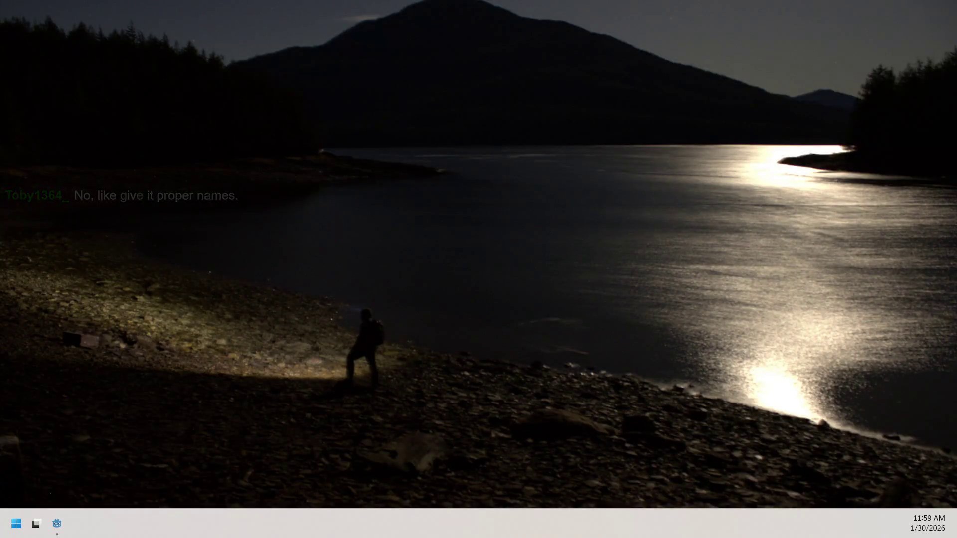
key(super+d)
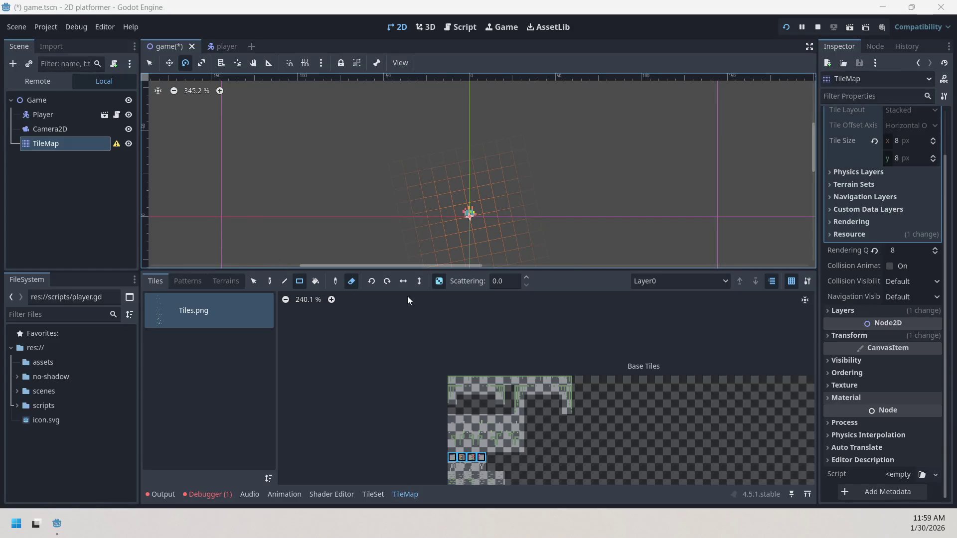
Return to selection mode and undo the TileMap's rotation.
click(173, 63)
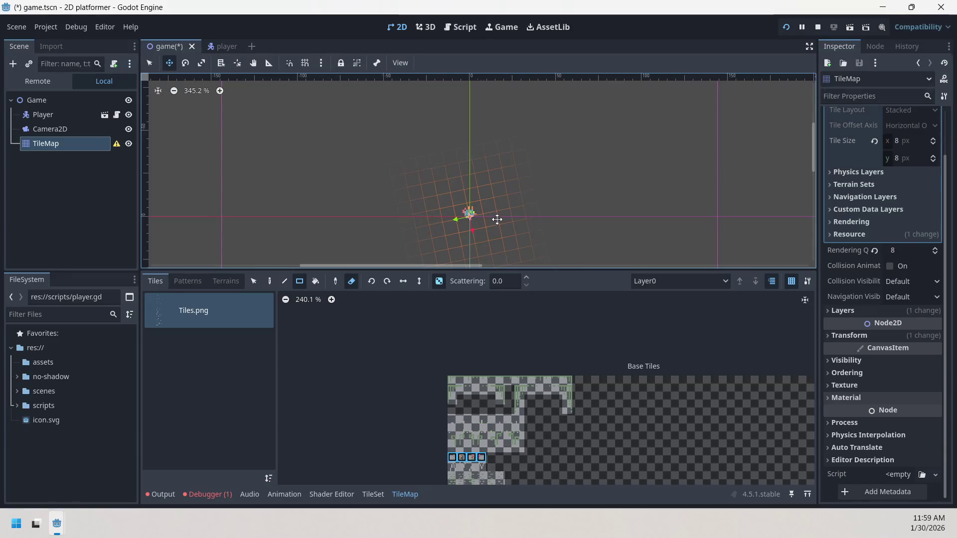
click(150, 63)
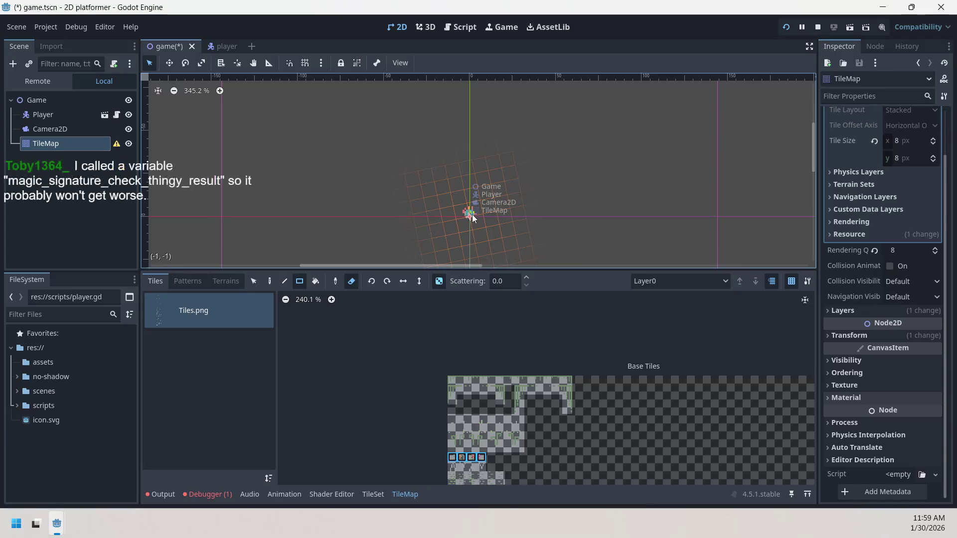
key(ctrl+z)
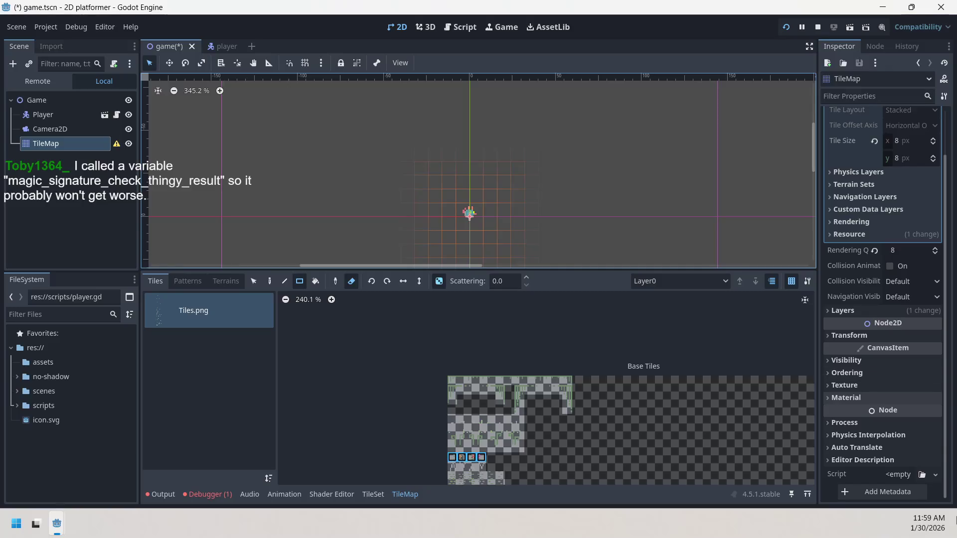
Set the TileMap's Transform Rotation to 0, then paint a rectangle of tiles above the origin.
click(874, 335)
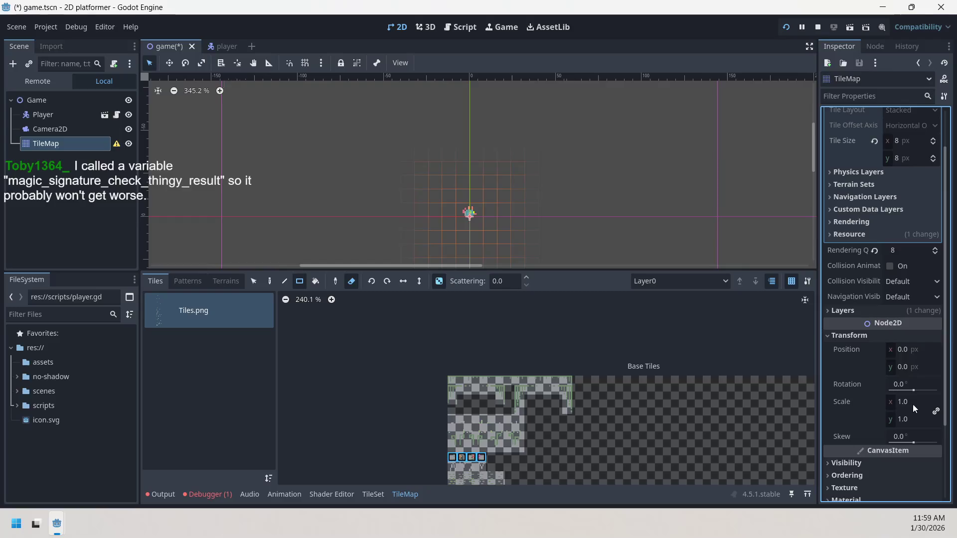
mouse_move(912, 388)
mouse_down()
mouse_move(922, 392)
mouse_move(915, 382)
mouse_up()
click(913, 385)
text(0)
key(Return)
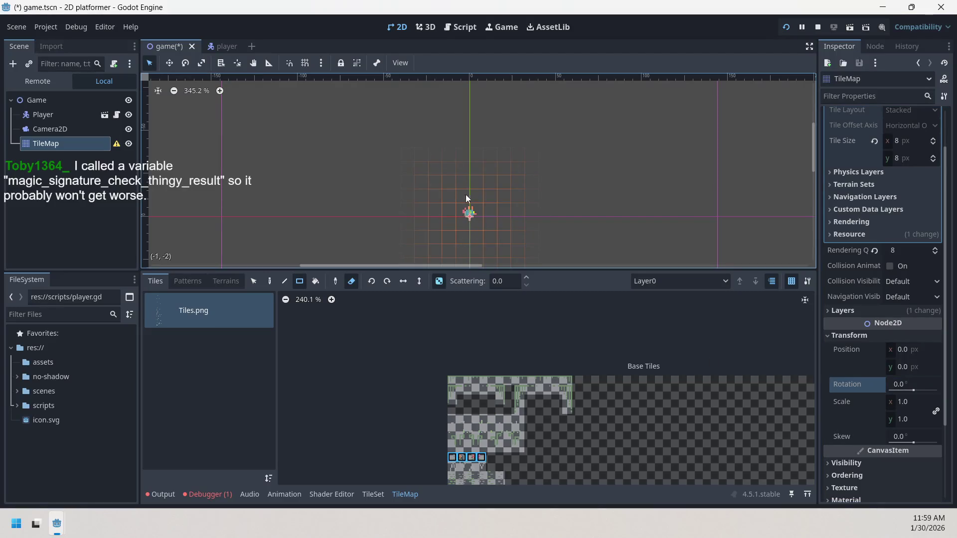
mouse_move(474, 197)
mouse_down()
mouse_move(508, 193)
mouse_move(459, 187)
mouse_move(490, 185)
mouse_move(505, 196)
mouse_move(501, 173)
mouse_up()
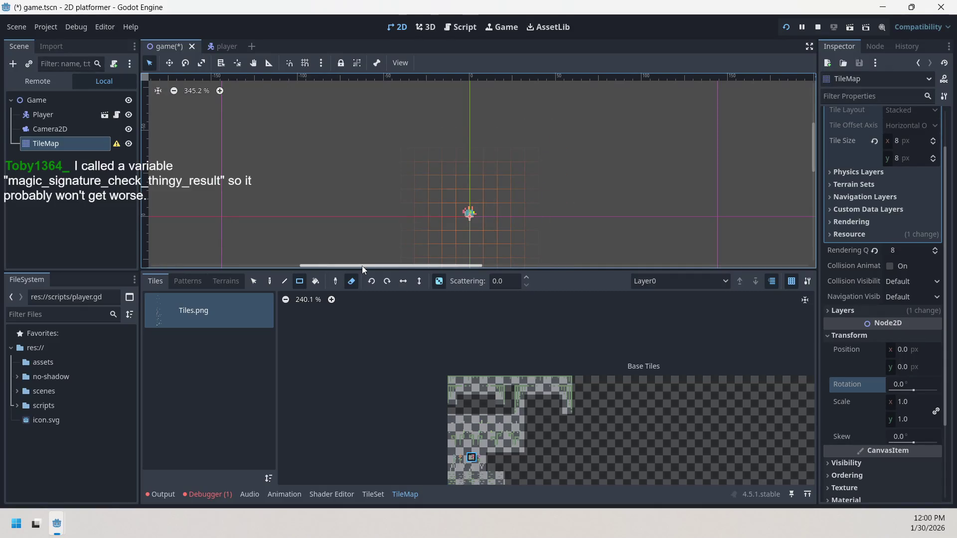
Zoom the tile atlas out to 218.3% and pan it to show more tiles.
scroll(503, 366, down, 1)
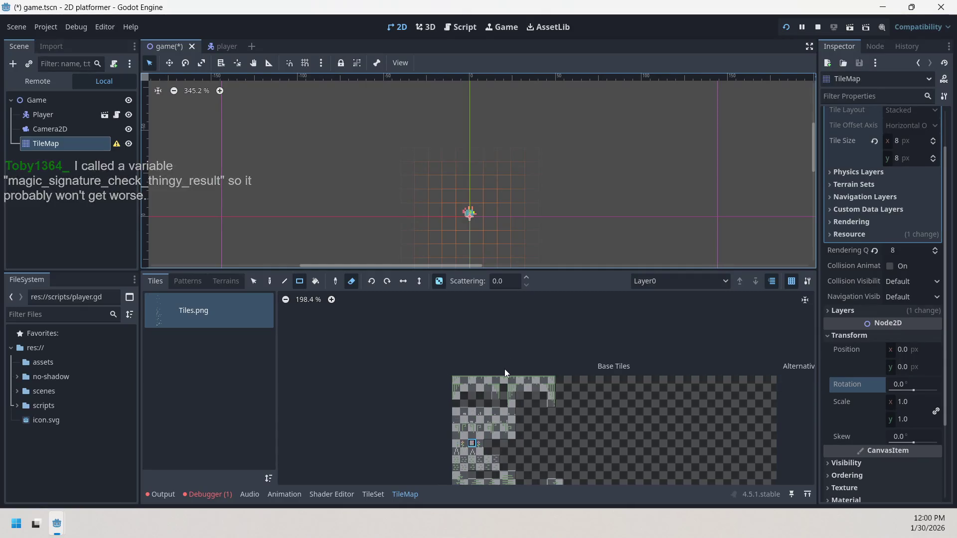
drag(494, 416, 462, 387)
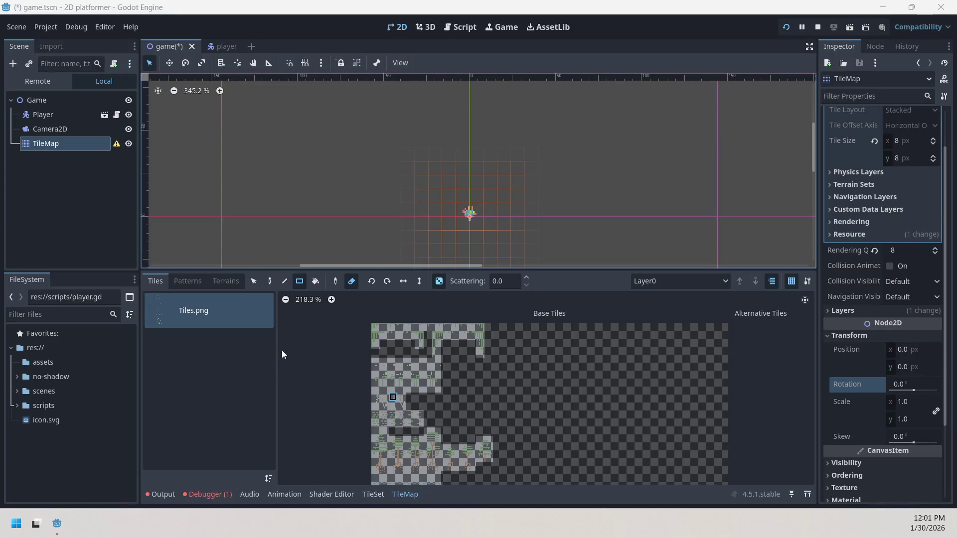
Erase all the painted flower tiles with a rectangle, then leave erase mode.
scroll(391, 358, down, 3)
scroll(387, 388, up, 3)
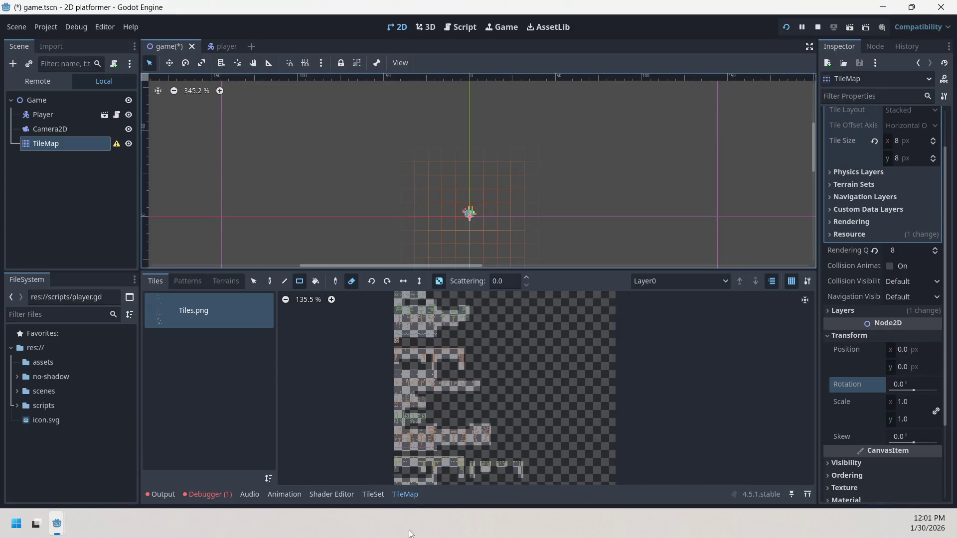
click(400, 344)
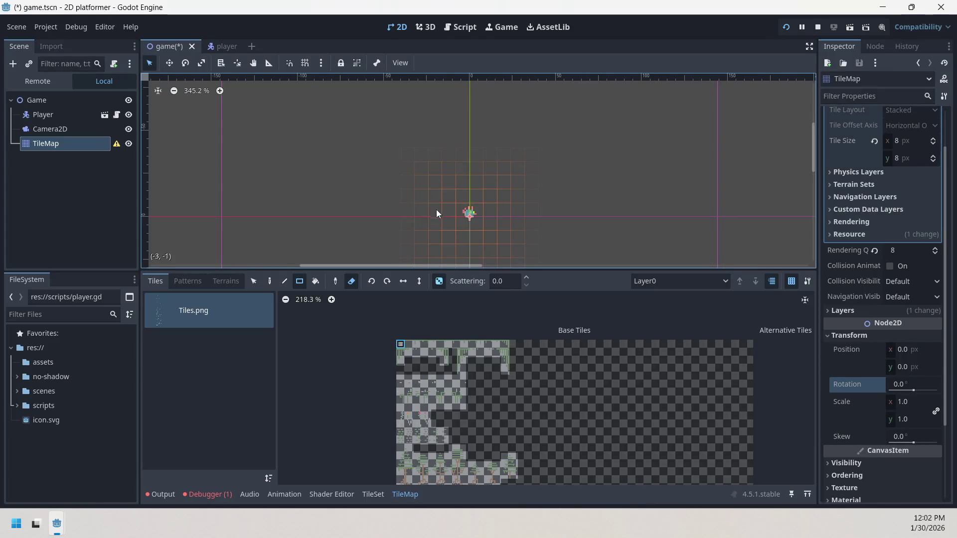
click(407, 343)
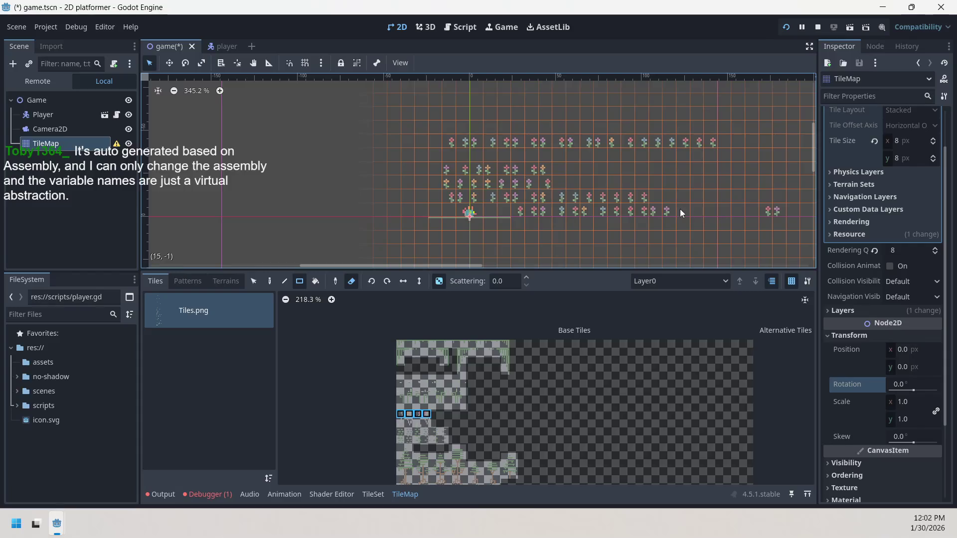
drag(767, 213, 453, 132)
key(e)
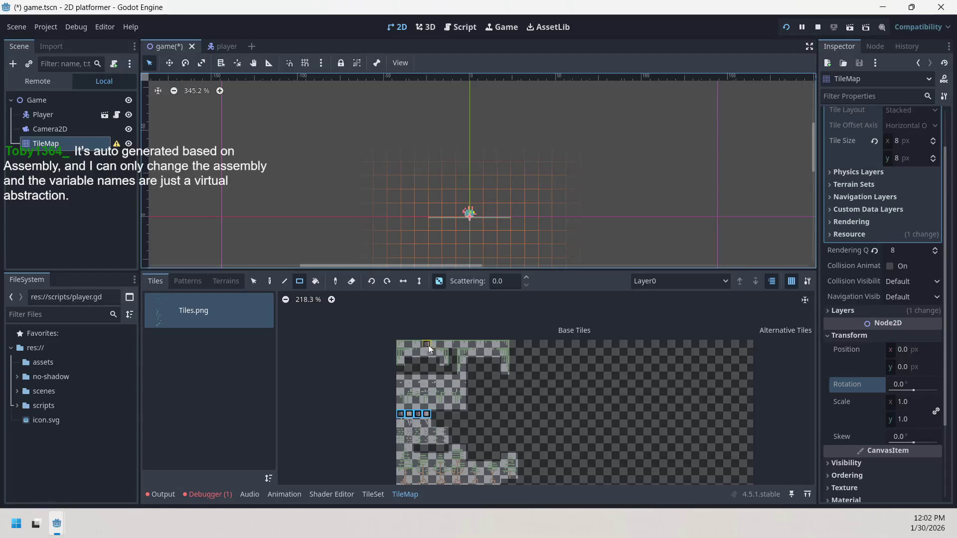
Paint a strip of top-row grass tiles along the origin row, then save and run the game.
click(428, 414)
drag(408, 339, 499, 341)
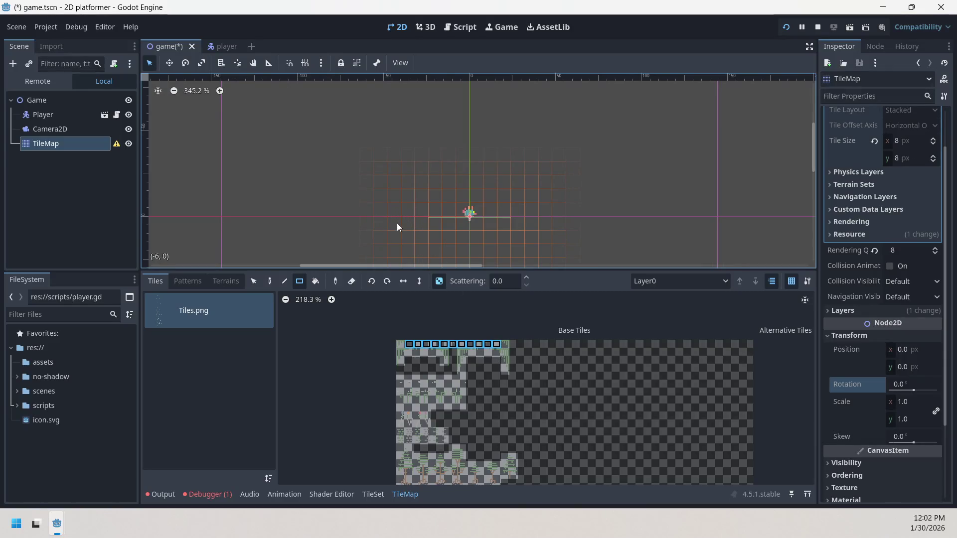
mouse_move(397, 223)
mouse_down()
mouse_move(618, 233)
mouse_move(687, 223)
mouse_up()
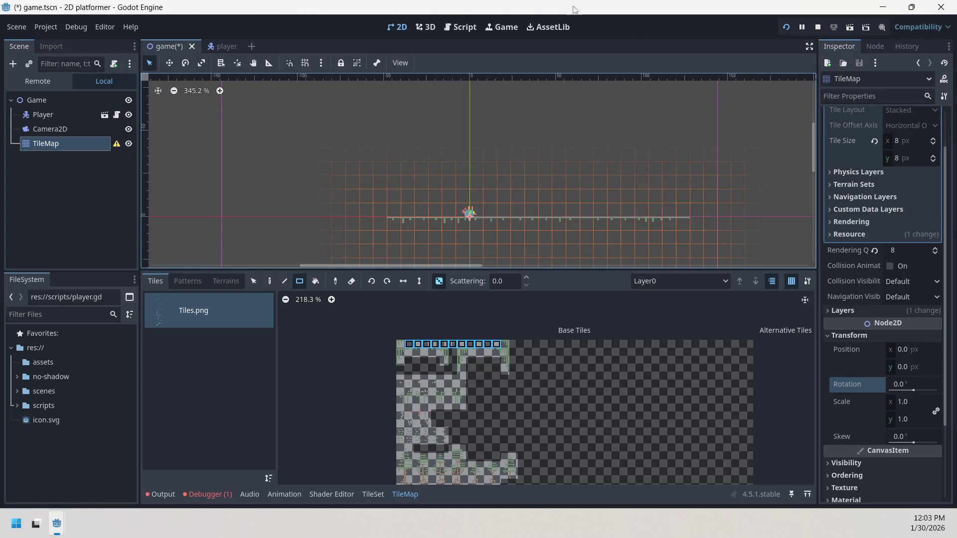
click(788, 26)
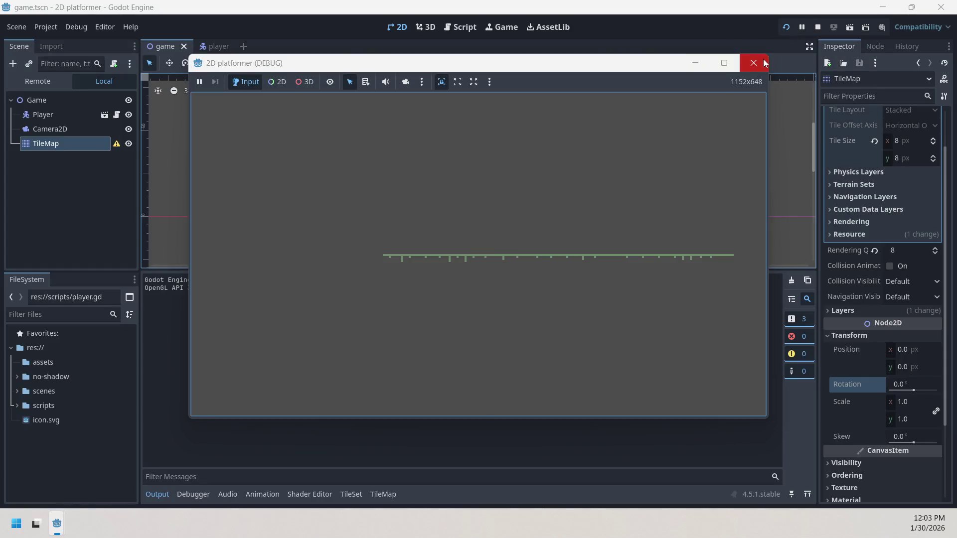
Stop the running game and show the TileMap node's deprecation warning in the Scene dock.
click(754, 63)
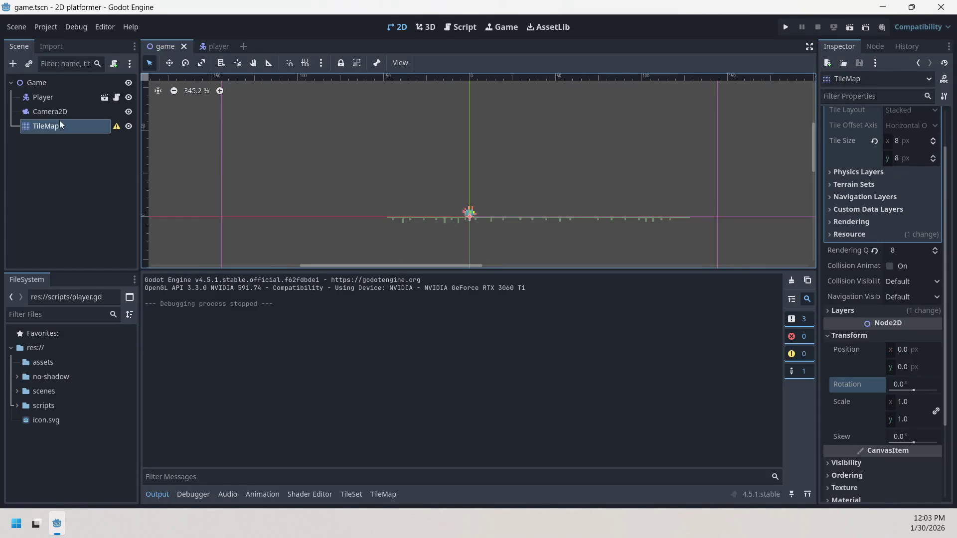
click(72, 127)
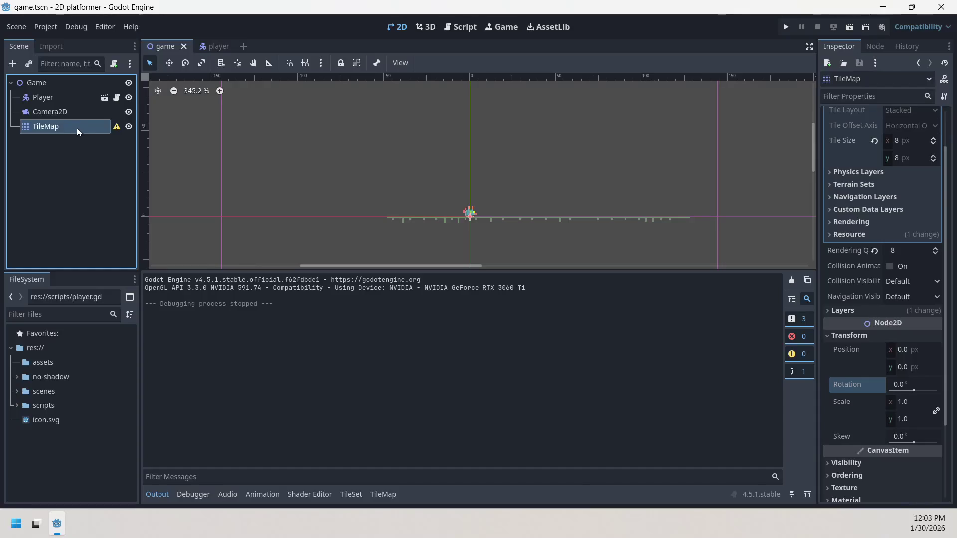
click(116, 127)
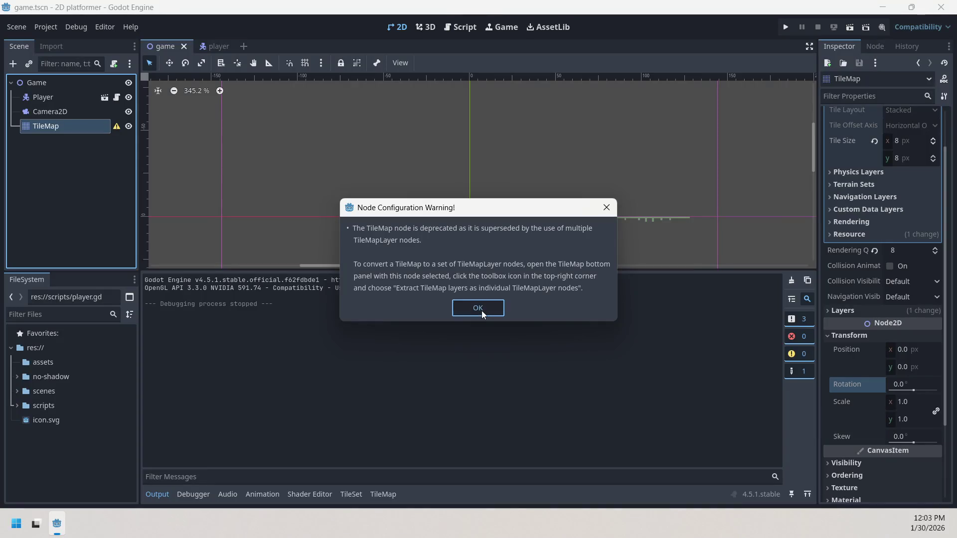
Dismiss the deprecation warning, convert the TileMap node to a TileMapLayer, and pick a top-row atlas tile.
click(481, 309)
right_click(55, 128)
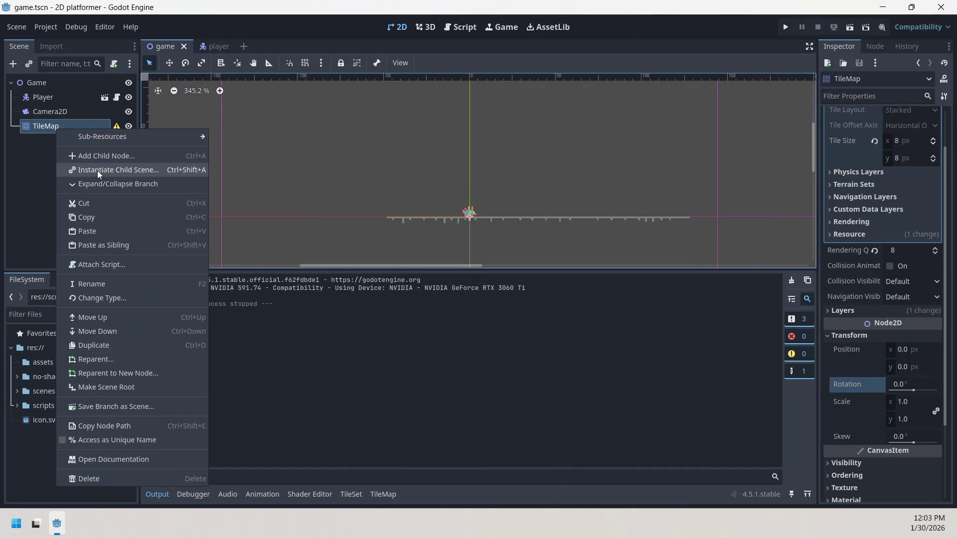
click(121, 299)
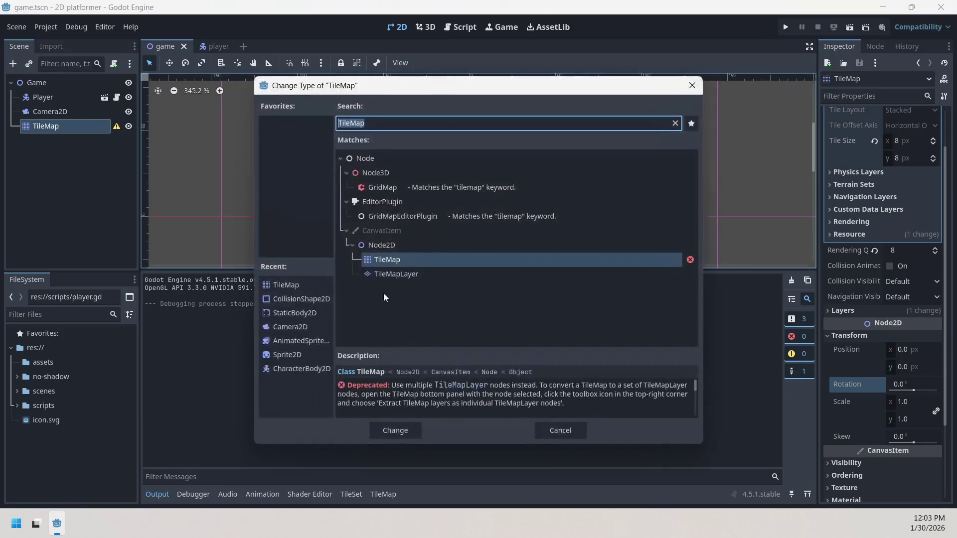
click(428, 274)
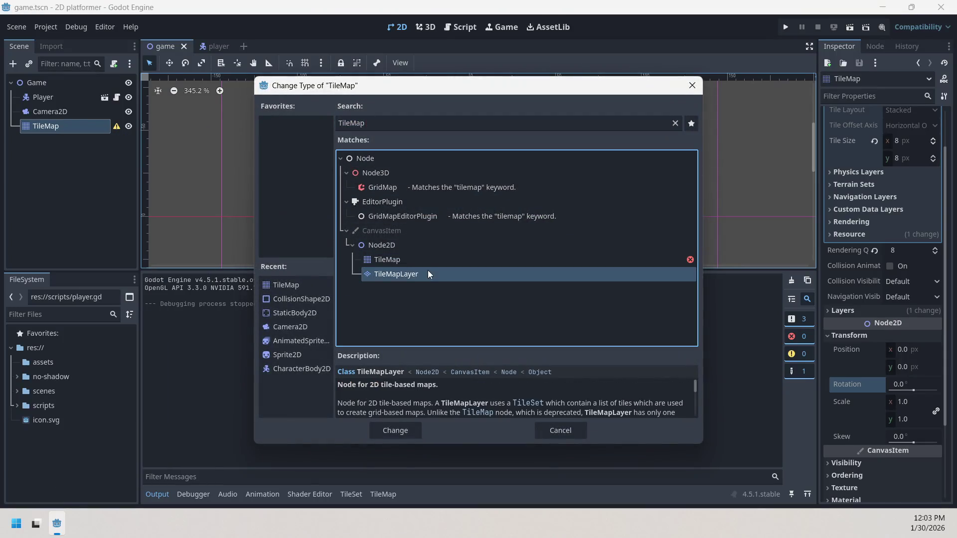
double_click(424, 276)
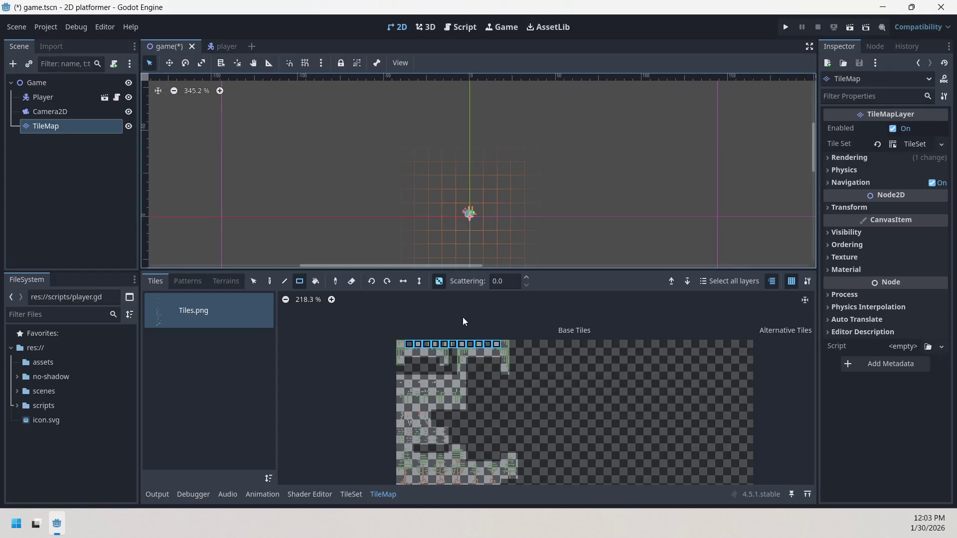
click(409, 345)
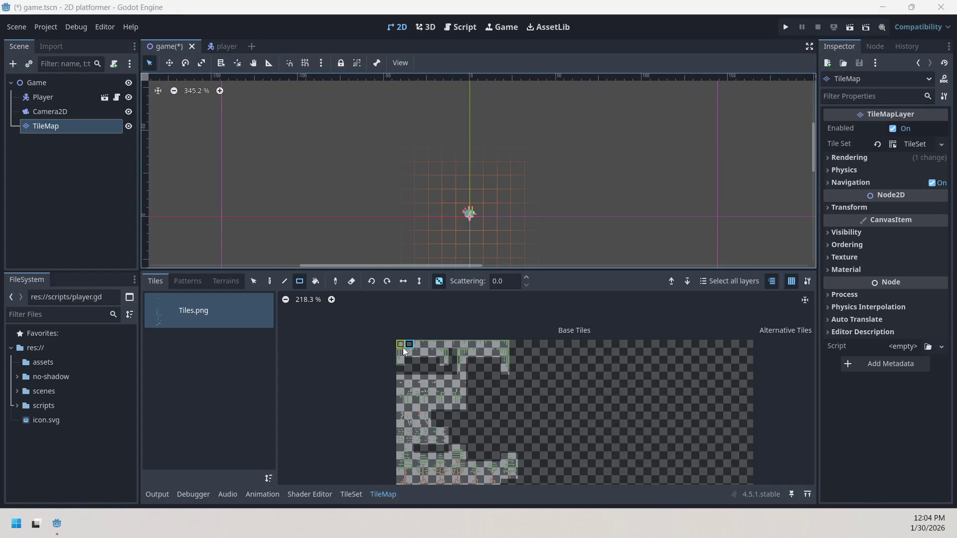
drag(405, 346, 499, 346)
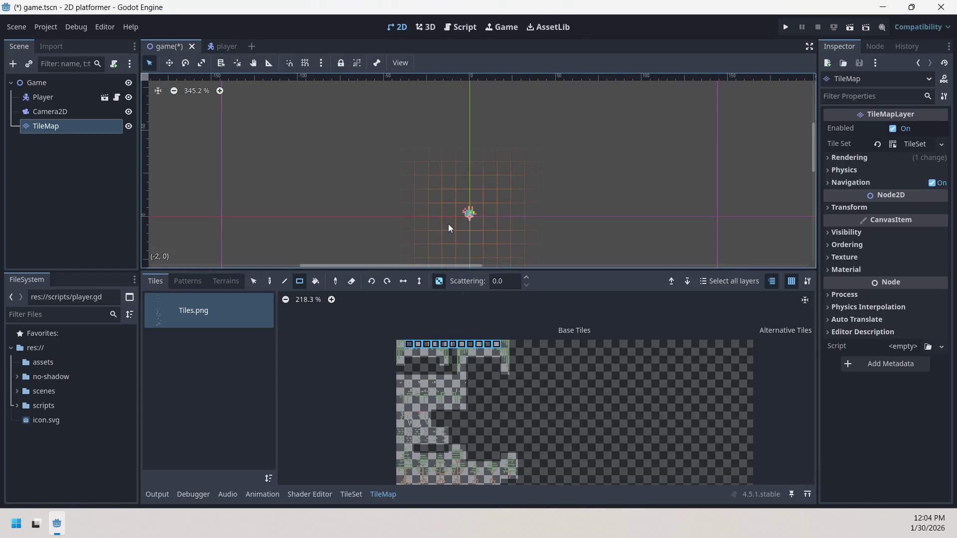
Paint an 8-tile ground strip and a tall-grass column at its right end, then save.
drag(411, 223, 528, 224)
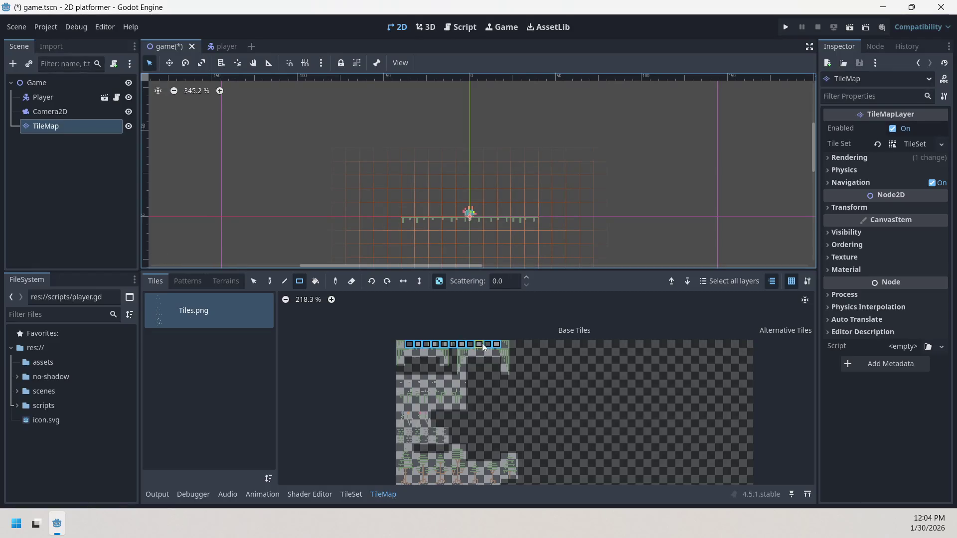
click(506, 358)
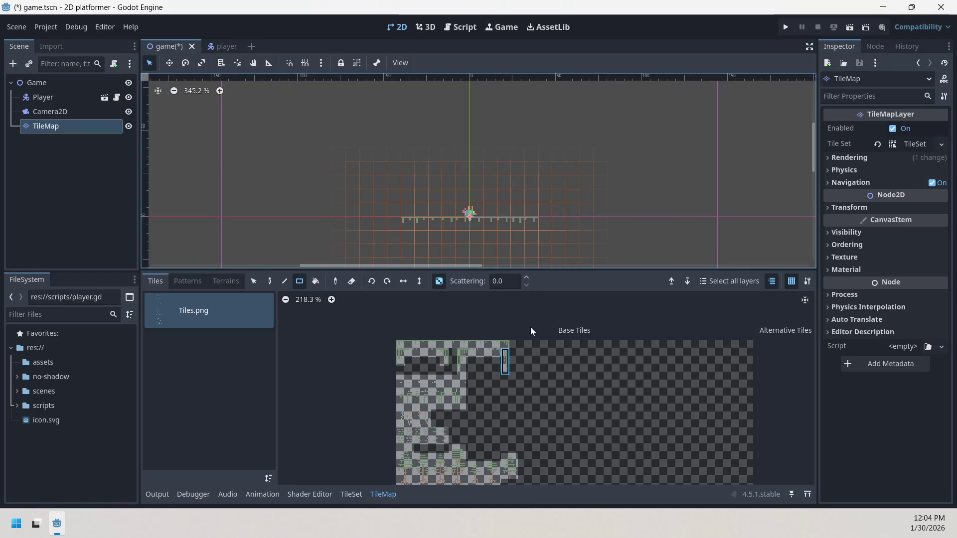
drag(547, 227, 545, 245)
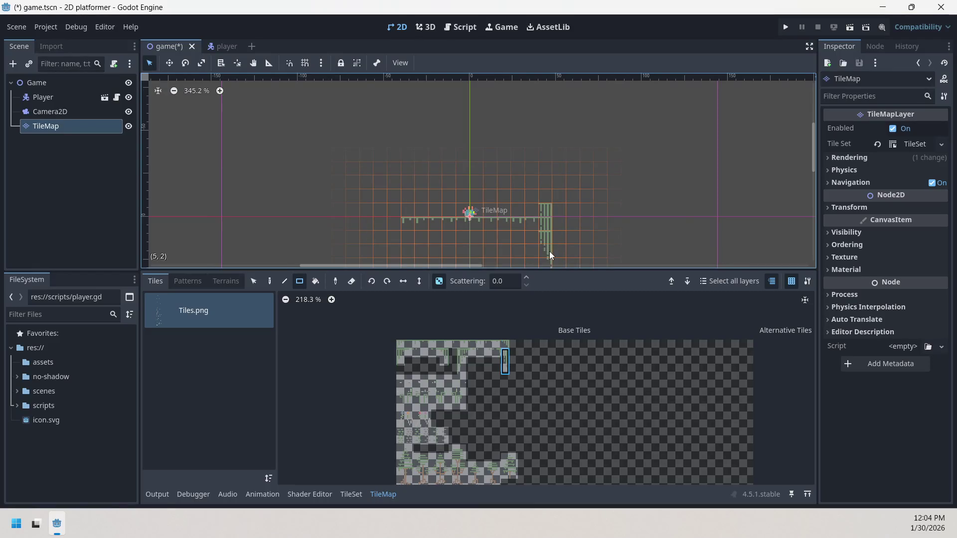
key(ctrl+s)
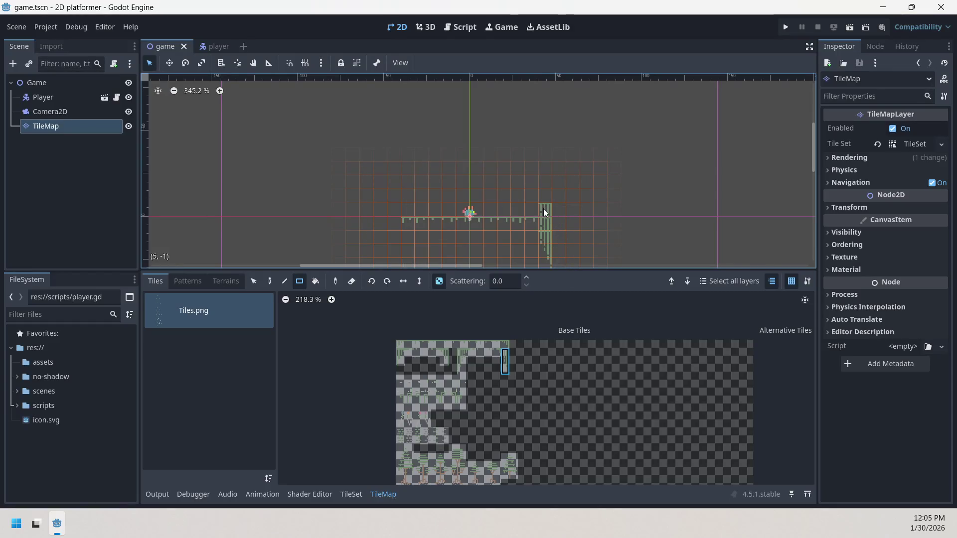
key(ctrl+z)
key(ctrl+s)
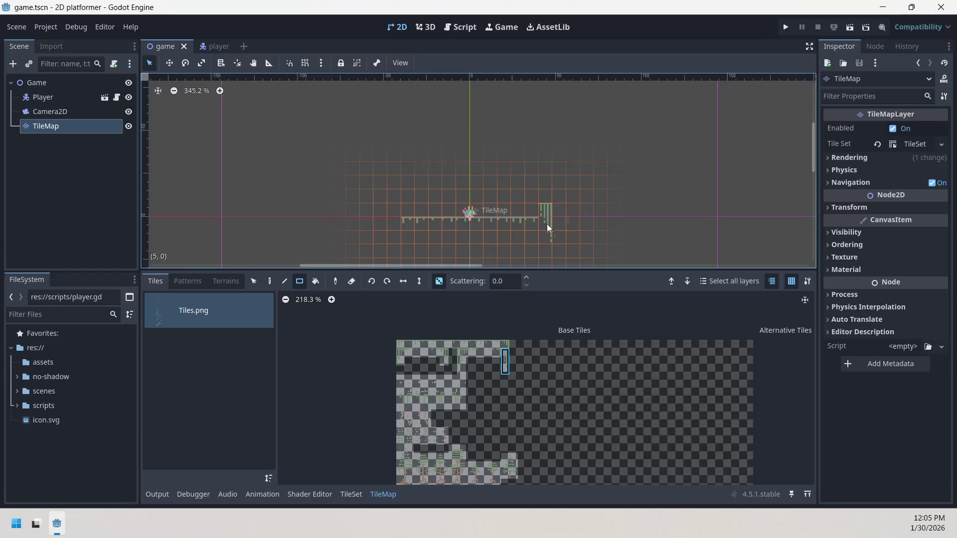
Try a left-edge wall column at the floor's left end, then undo it.
click(547, 234)
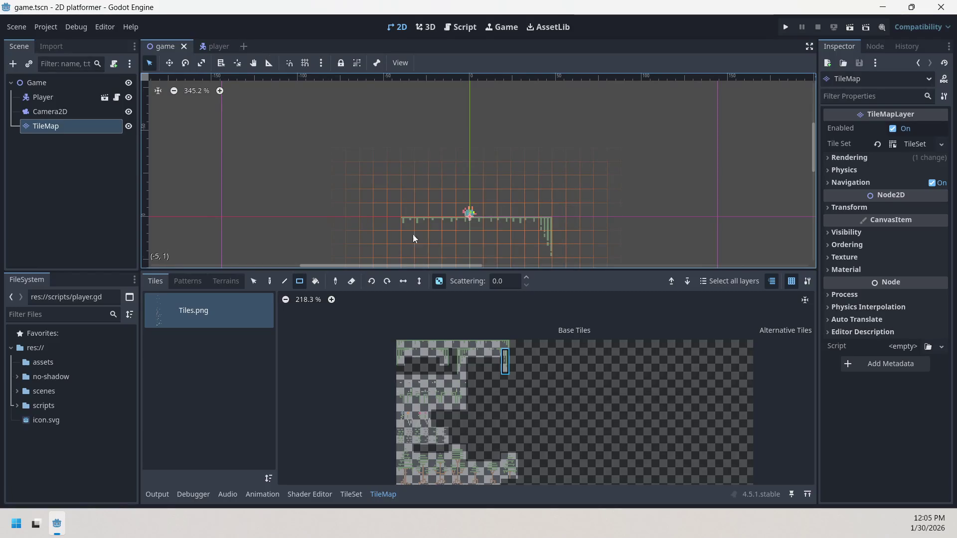
click(398, 236)
key(ctrl+z)
key(ctrl+s)
click(401, 358)
click(392, 239)
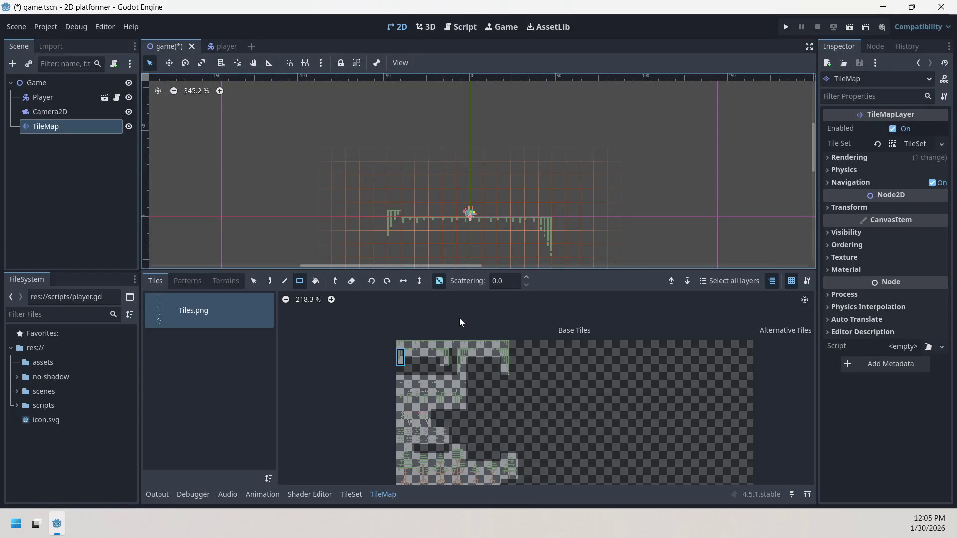
key(ctrl+z)
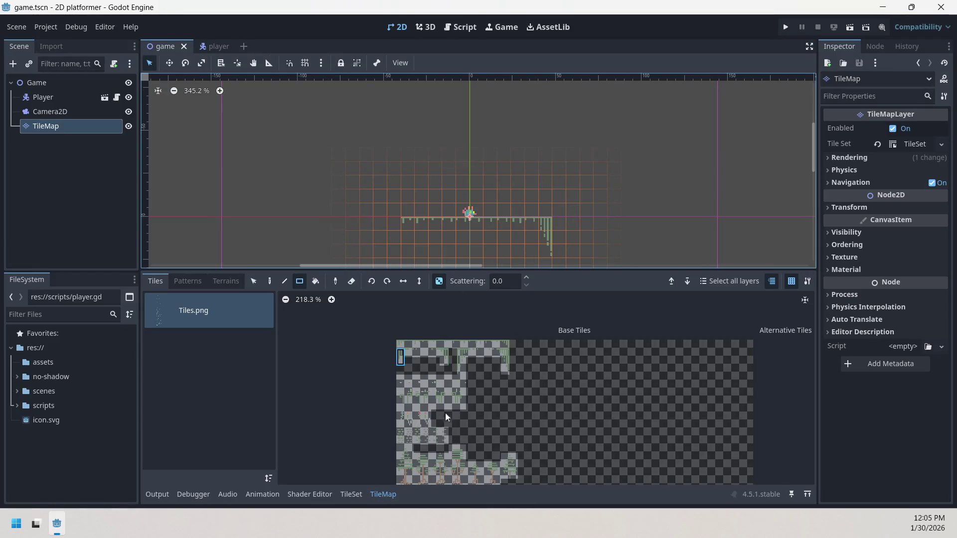
Enlarge the TileSet editor and select the tall 1×2 tile at atlas position (0,1).
click(349, 494)
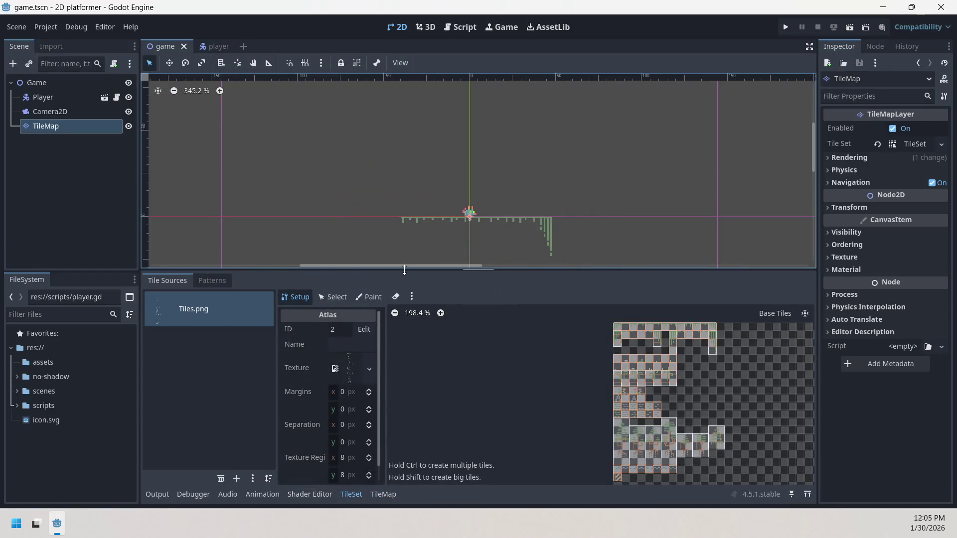
drag(405, 273, 409, 97)
scroll(758, 246, up, 6)
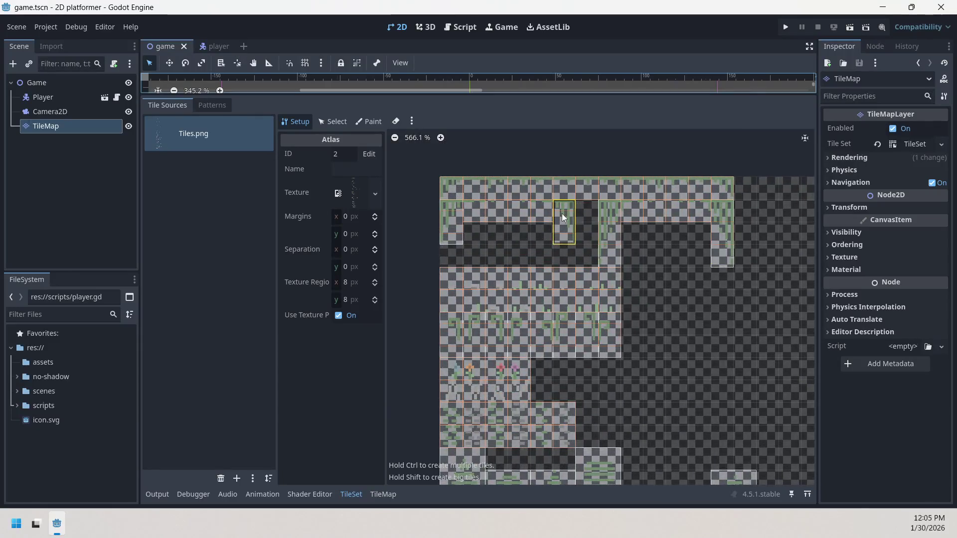
click(335, 122)
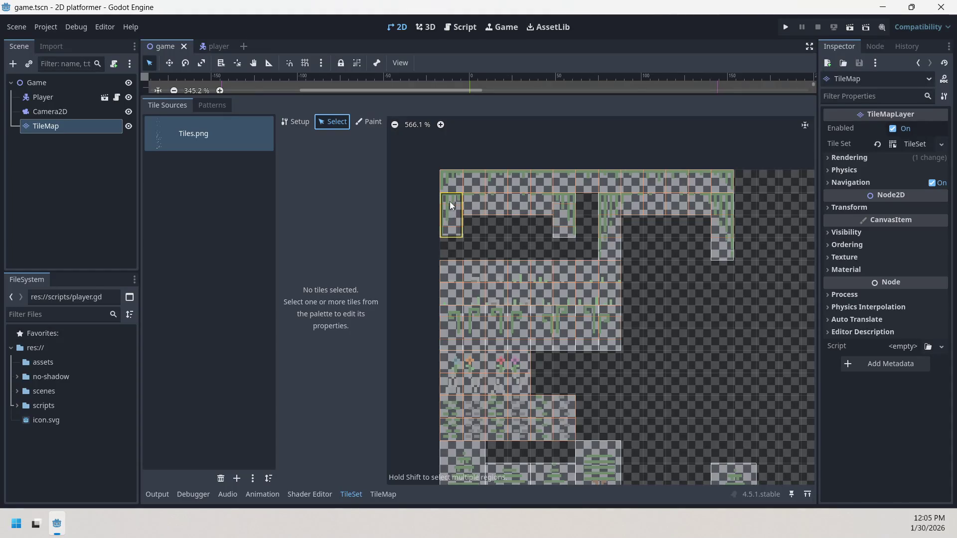
click(451, 214)
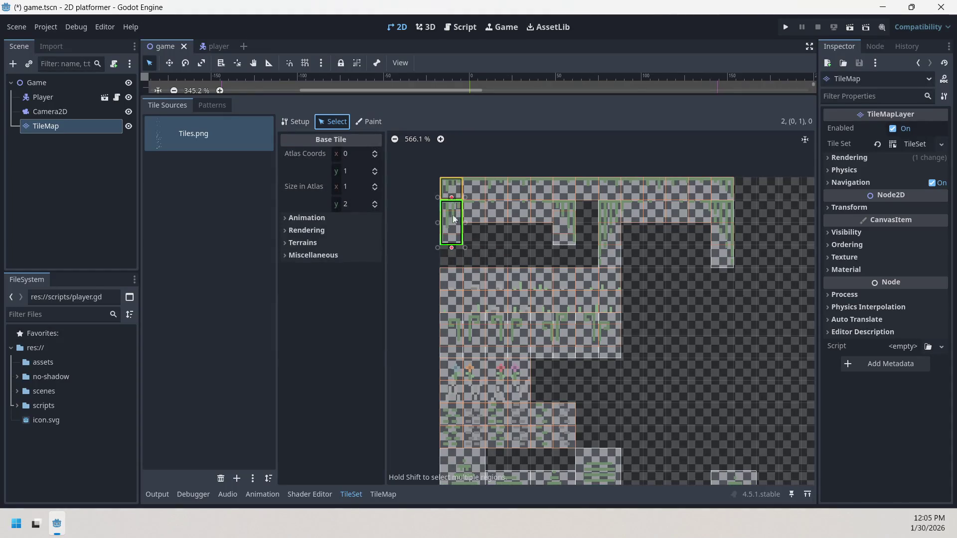
Inspect tile (0,1)'s Terrains and Miscellaneous properties, then compare it with tile (5,1).
click(327, 244)
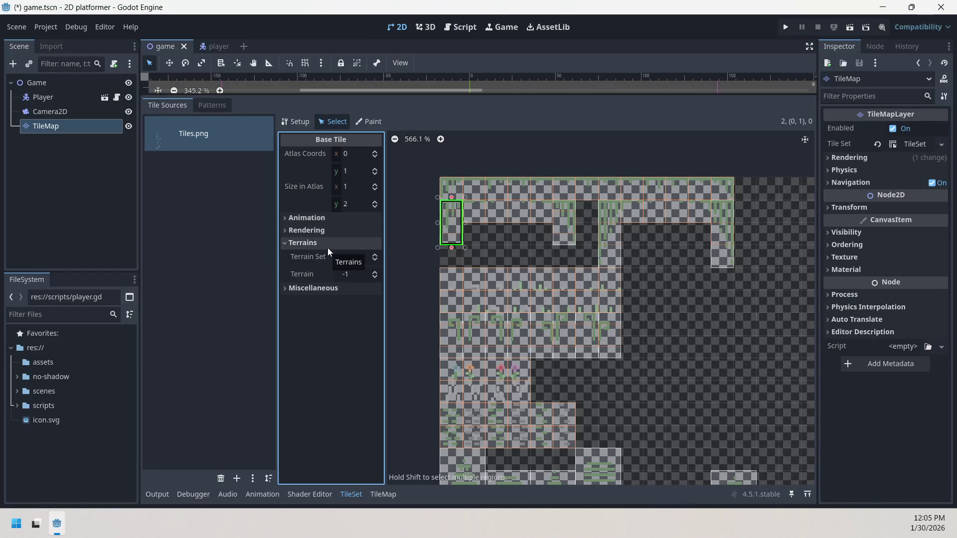
click(330, 245)
click(326, 256)
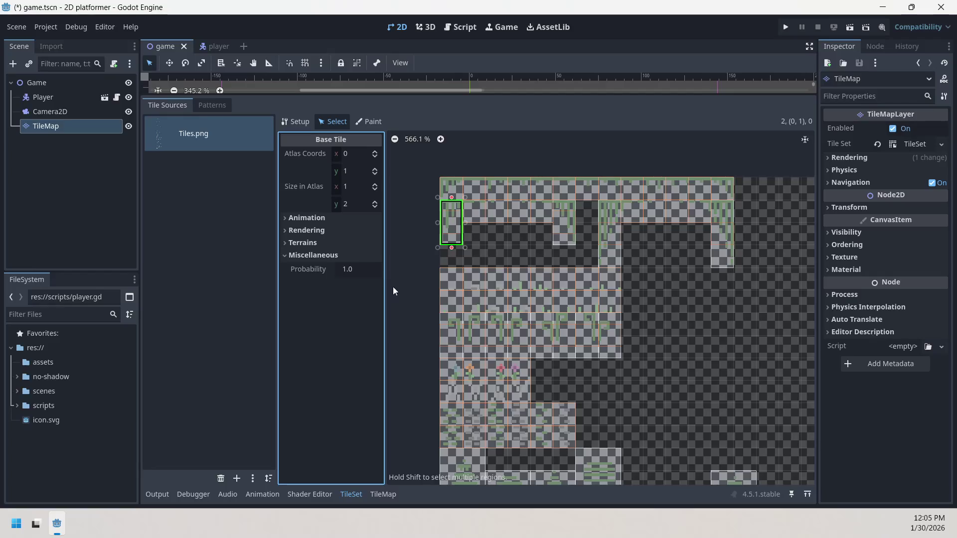
click(354, 259)
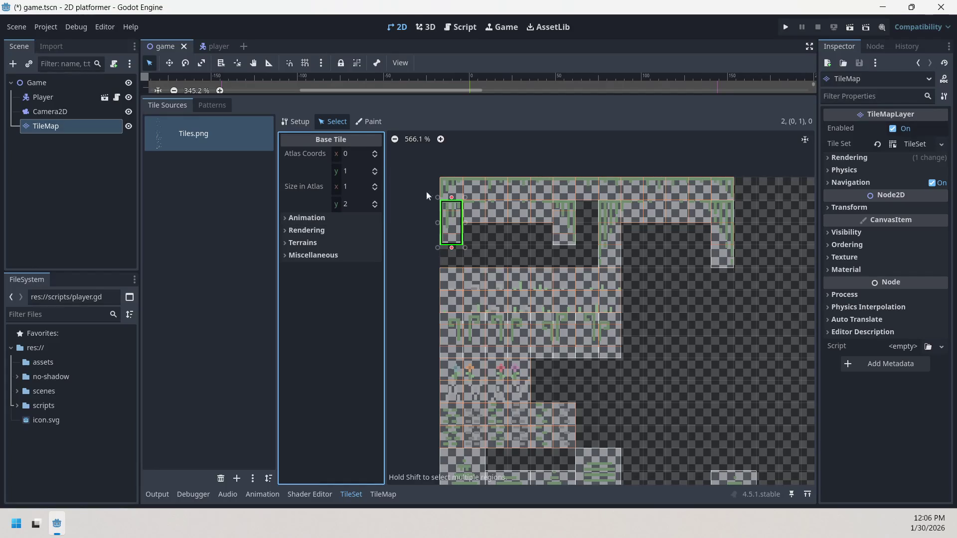
click(573, 223)
click(456, 231)
right_click(568, 222)
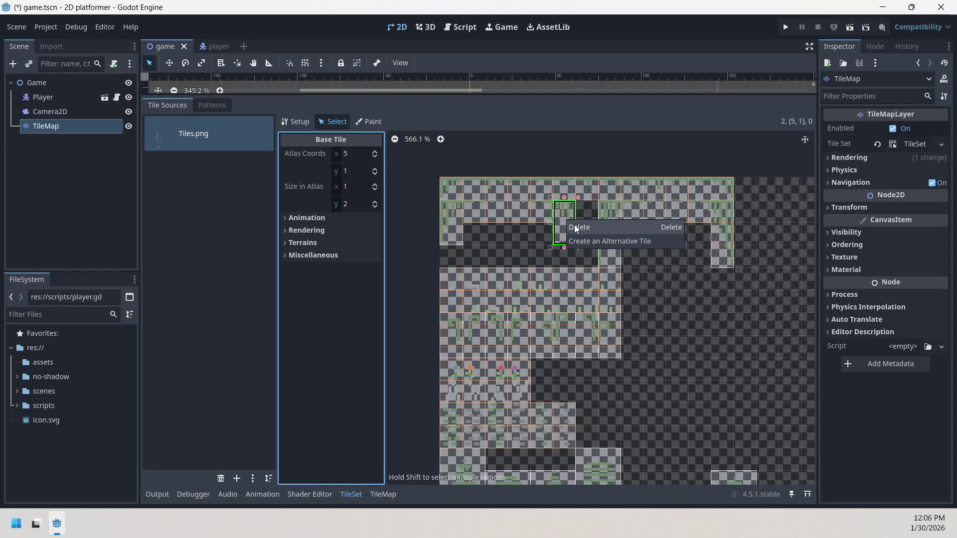
click(447, 222)
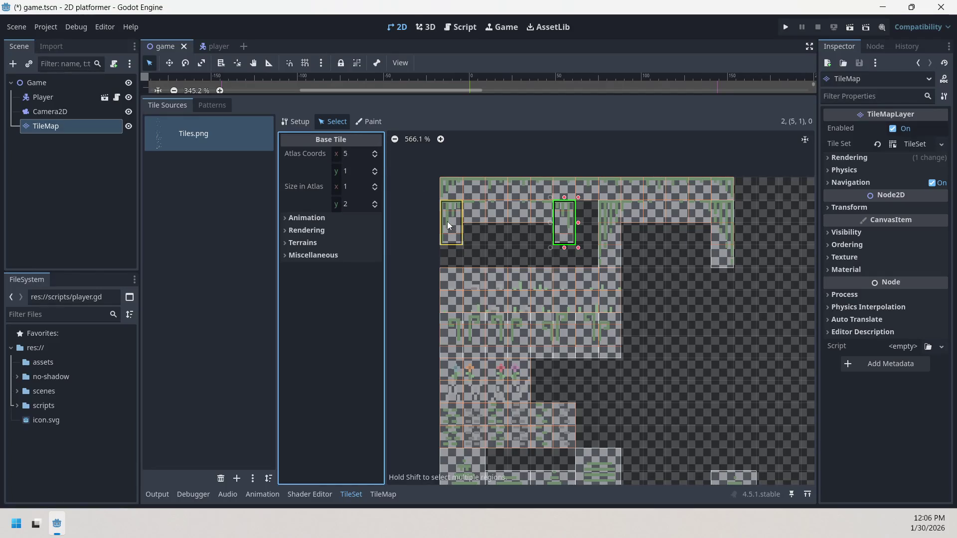
right_click(447, 222)
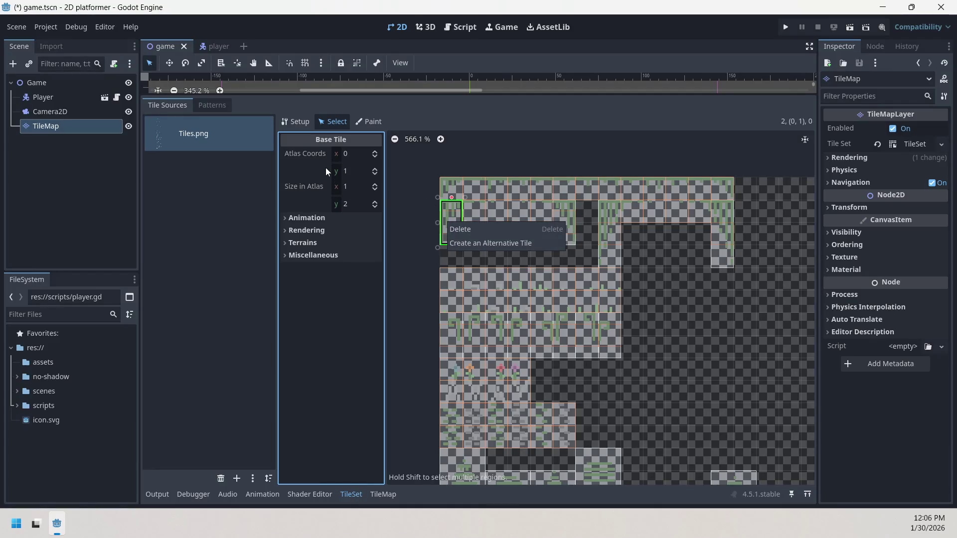
click(291, 122)
click(299, 121)
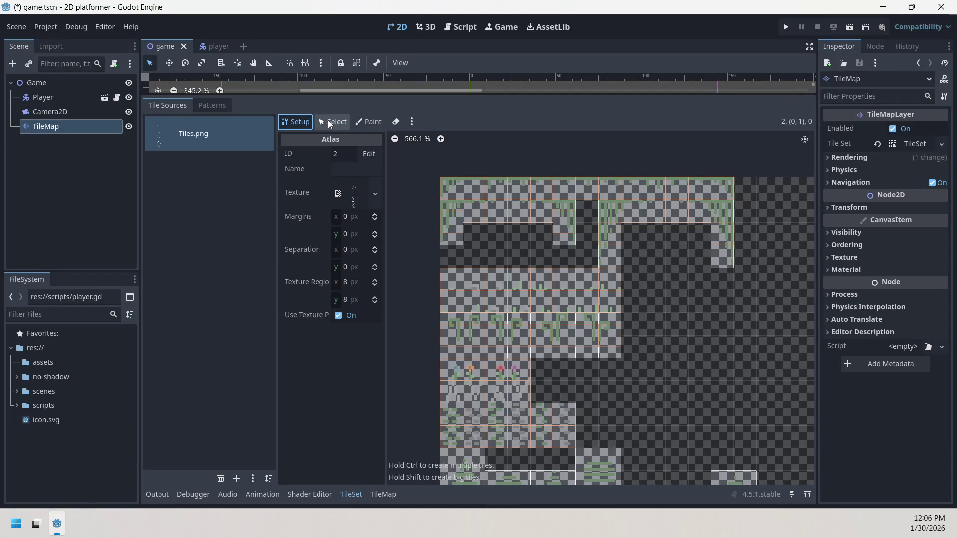
click(329, 123)
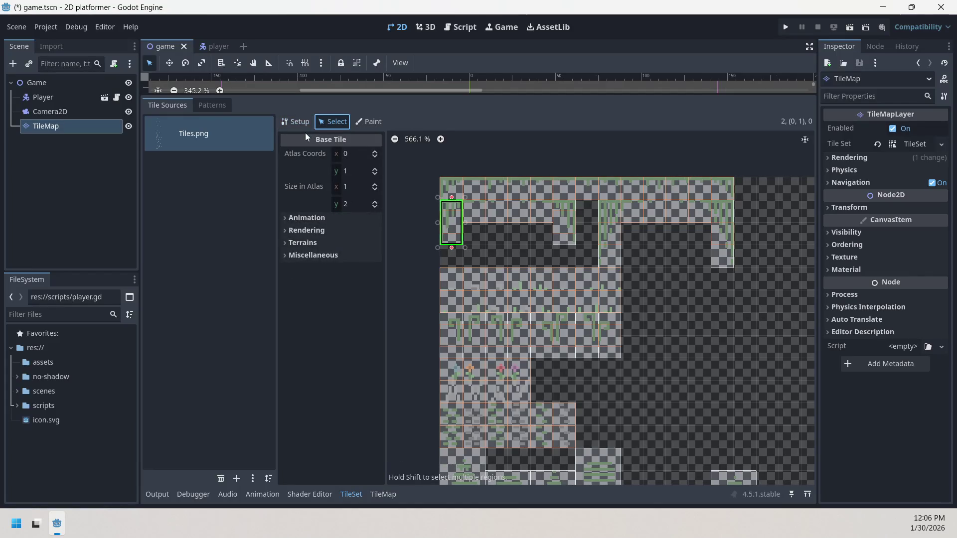
click(212, 105)
click(167, 105)
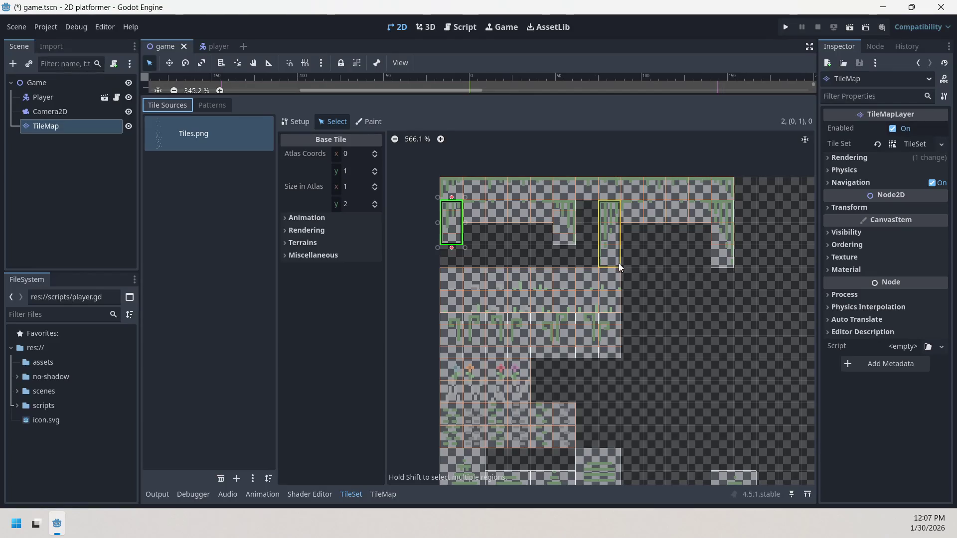
Reselect the tall wall tile, then show the Tiles.png atlas Setup in a widened panel.
drag(618, 263, 667, 231)
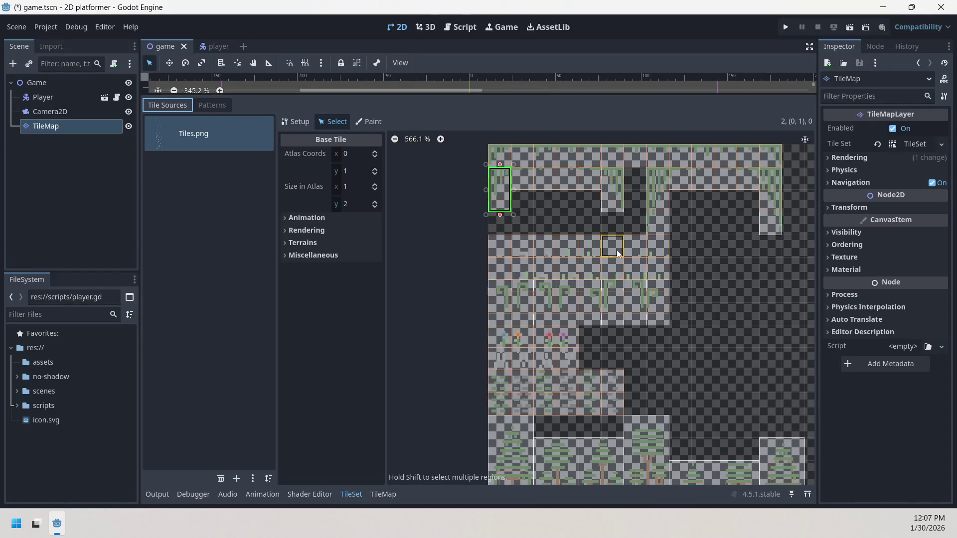
scroll(524, 245, up, 10)
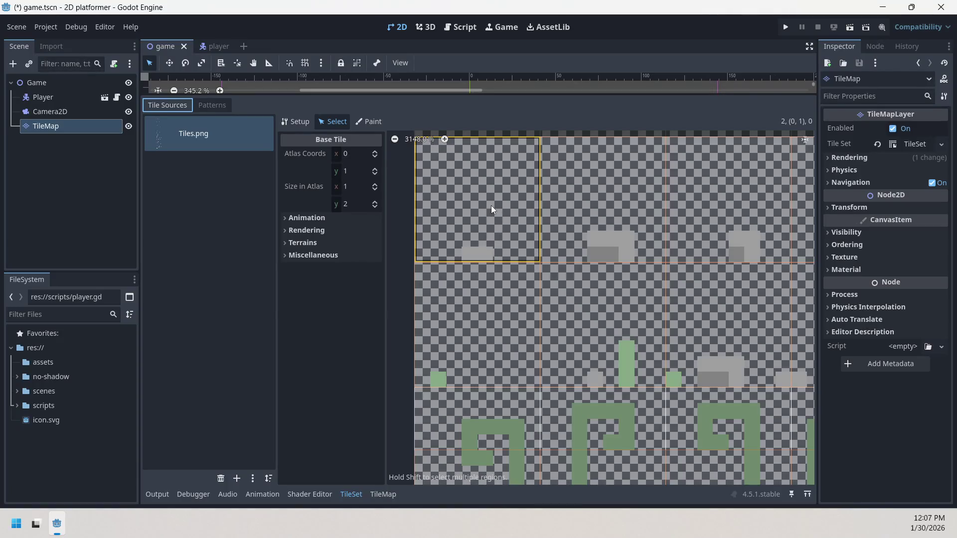
scroll(493, 206, down, 10)
drag(518, 204, 522, 279)
click(503, 238)
click(485, 232)
click(292, 122)
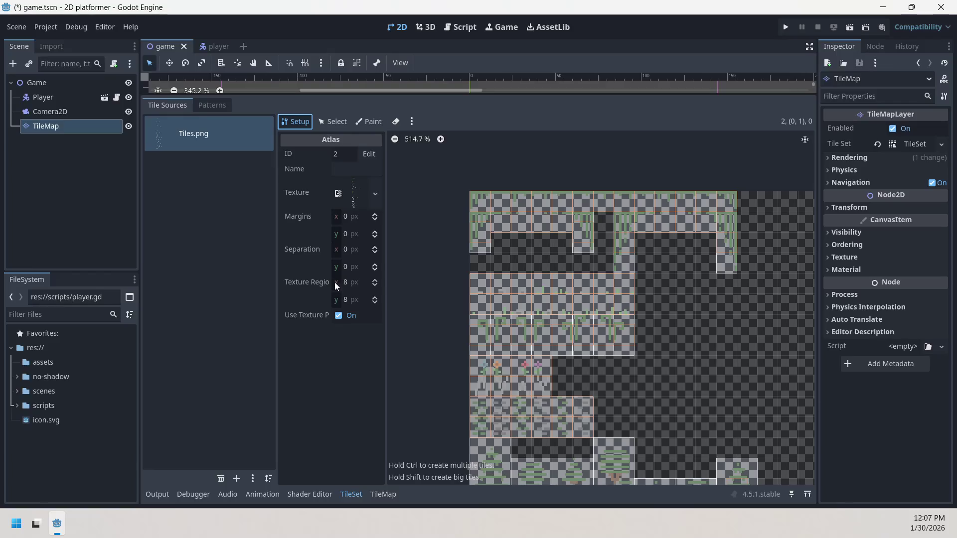
mouse_move(387, 282)
mouse_down()
mouse_move(477, 284)
mouse_move(447, 292)
mouse_up()
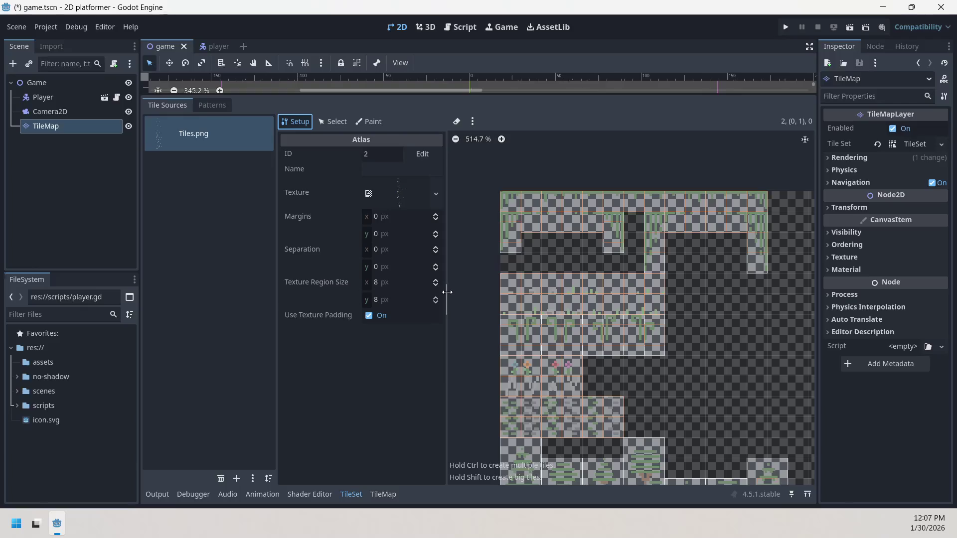
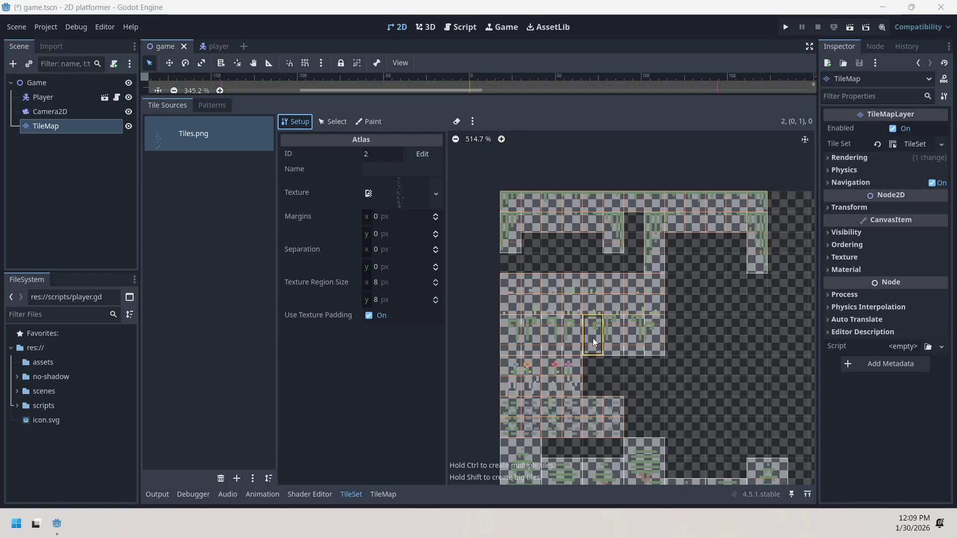
Add one physics layer to the TileSet, on collision layer 1.
click(910, 144)
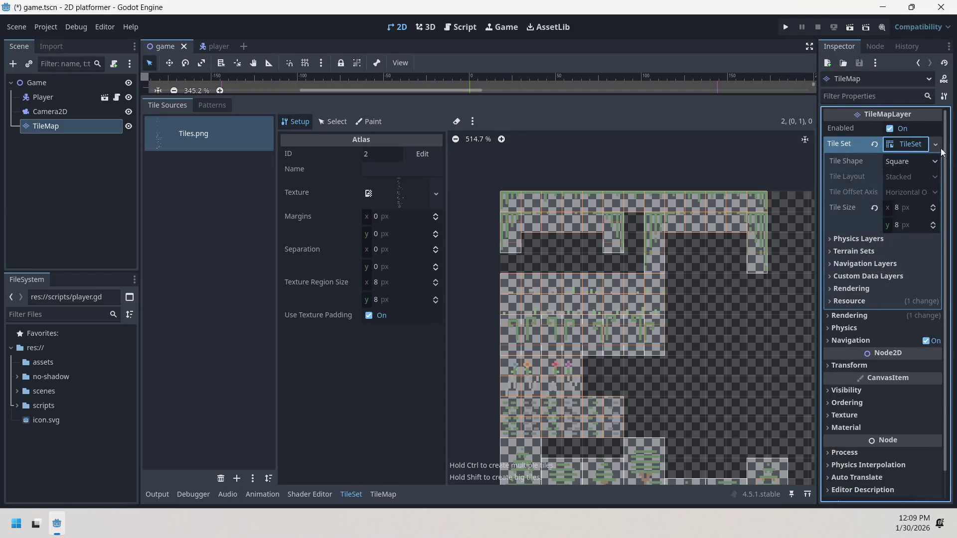
click(905, 240)
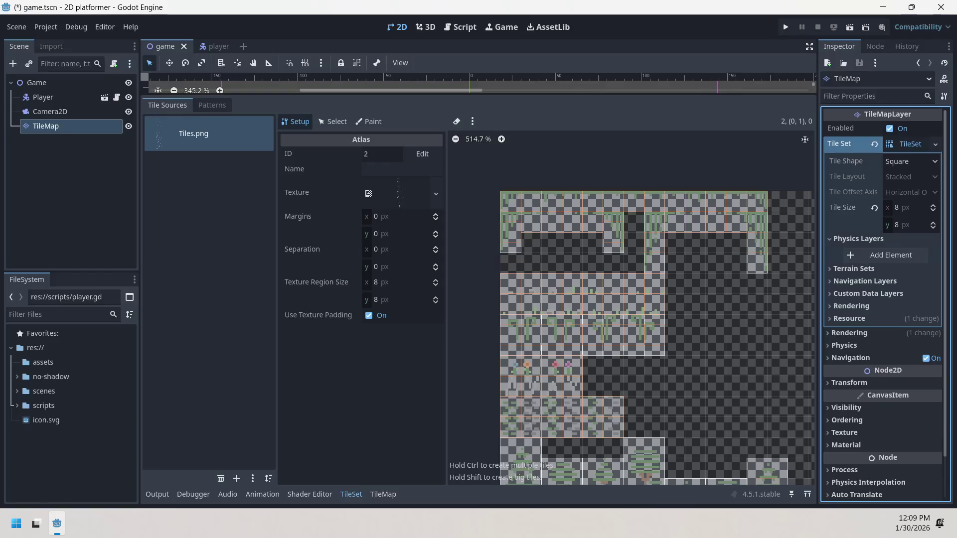
click(898, 255)
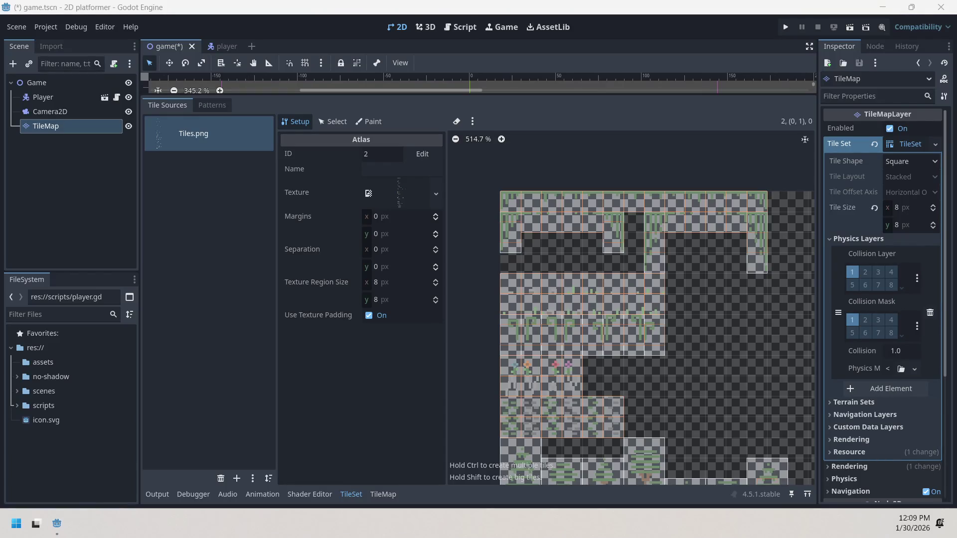
click(907, 256)
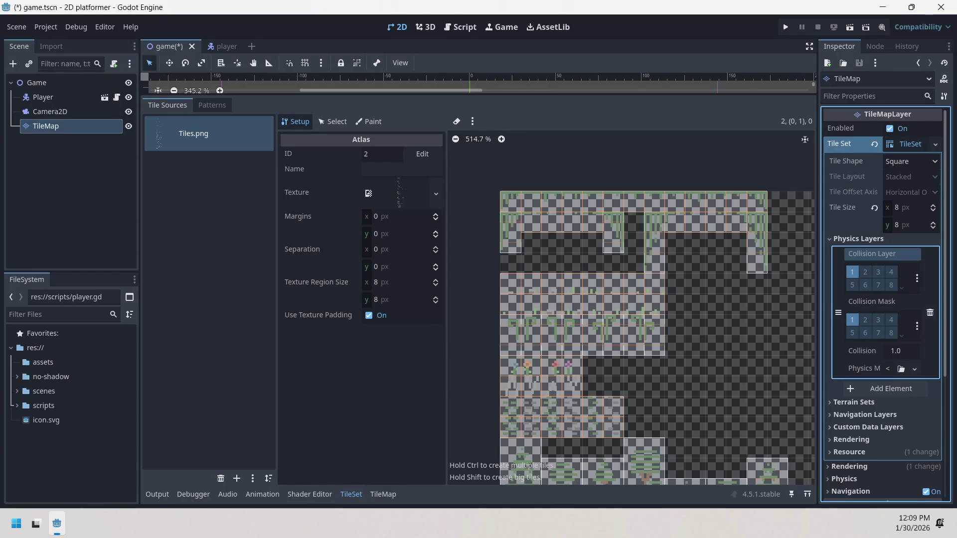
Reopen the TileSet editor panel and switch it to the Paint view.
click(359, 490)
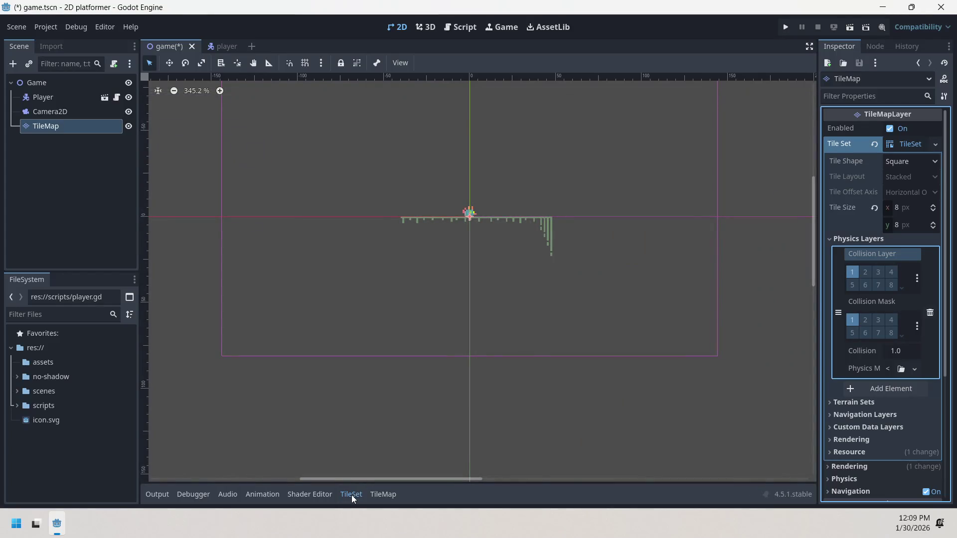
click(352, 494)
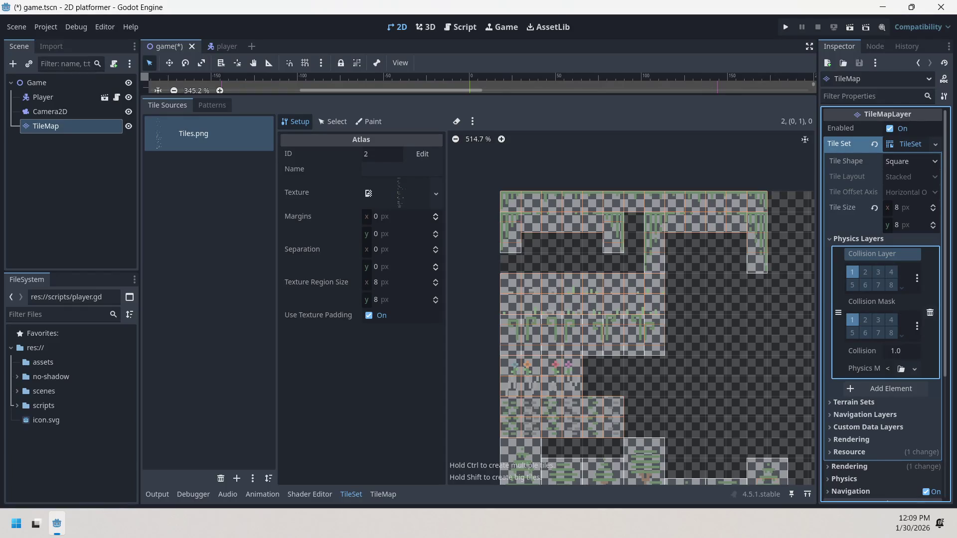
click(380, 122)
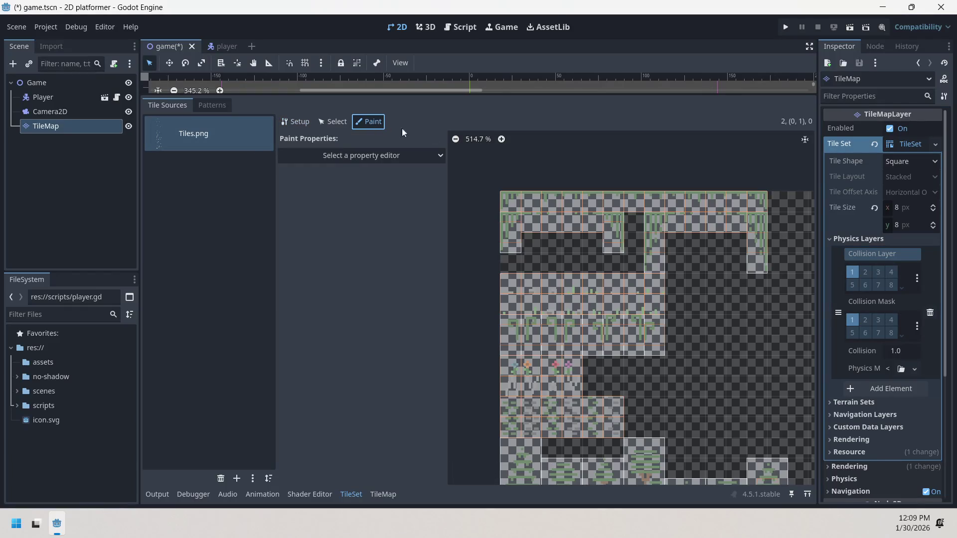
Choose Physics Layer 0 as the tile property to paint.
click(388, 157)
key(Escape)
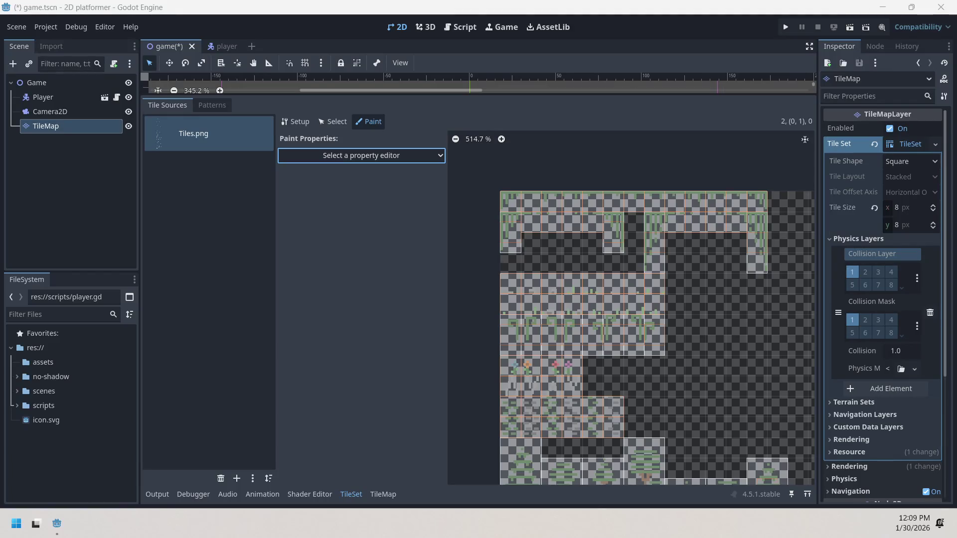
click(432, 160)
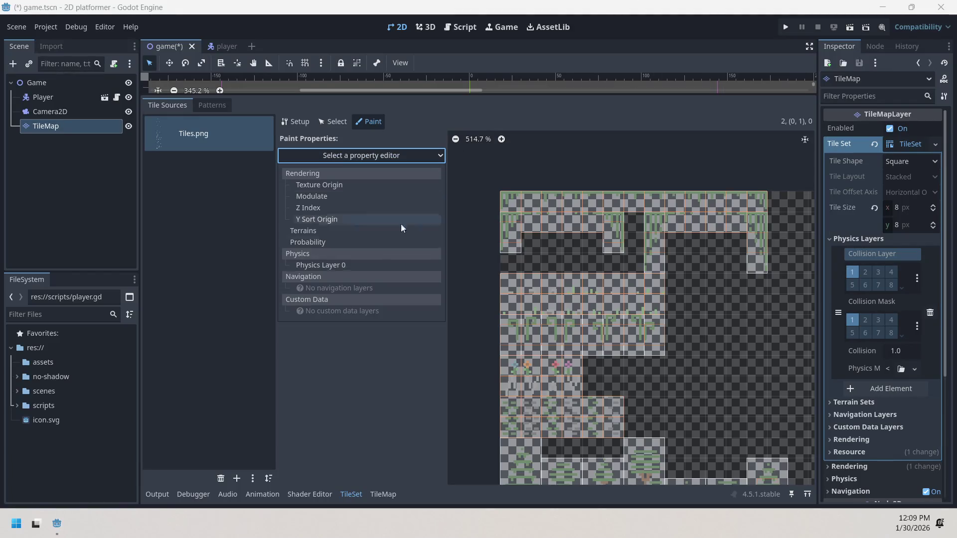
click(368, 269)
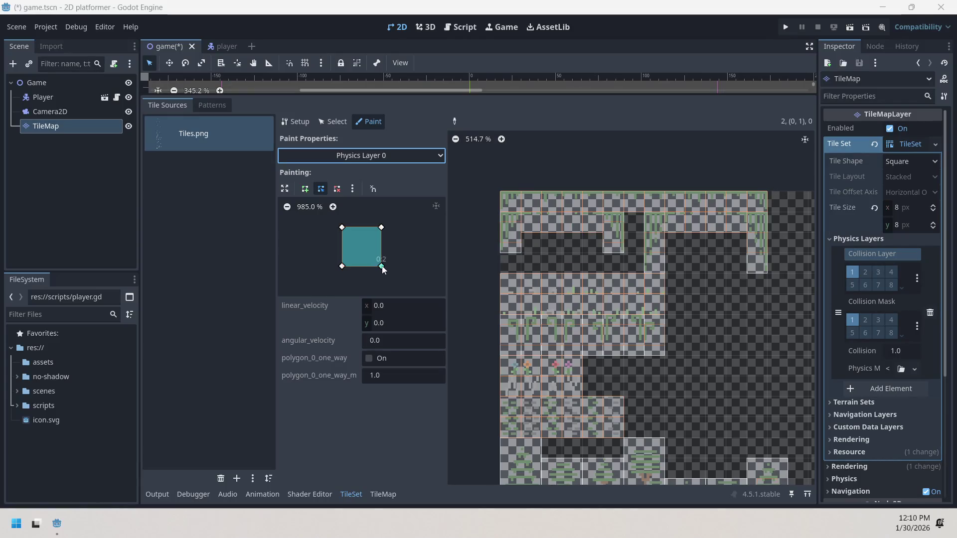
Paint collision across the whole top row of atlas tiles and the tall tile below.
mouse_move(381, 266)
mouse_down()
mouse_move(387, 240)
mouse_move(390, 268)
mouse_up()
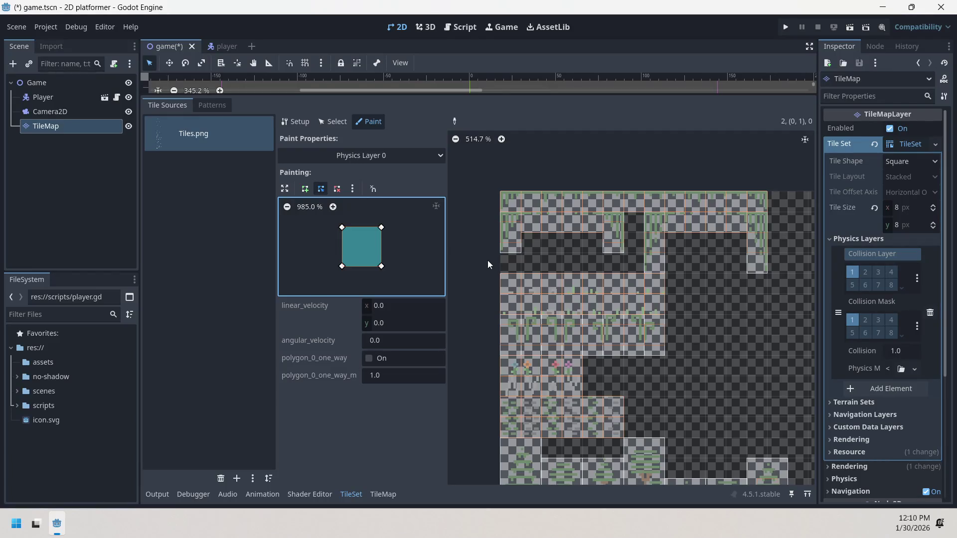
click(516, 205)
drag(534, 203, 763, 204)
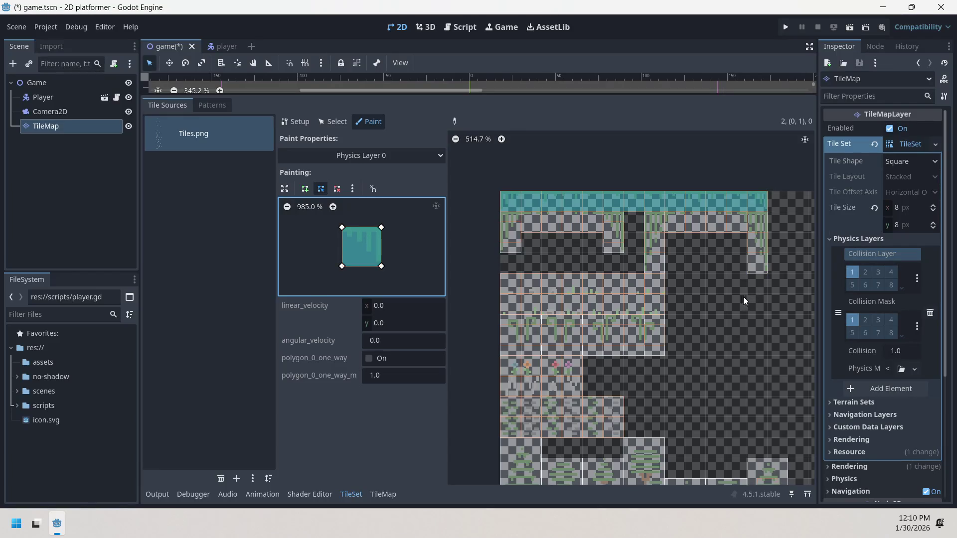
click(655, 219)
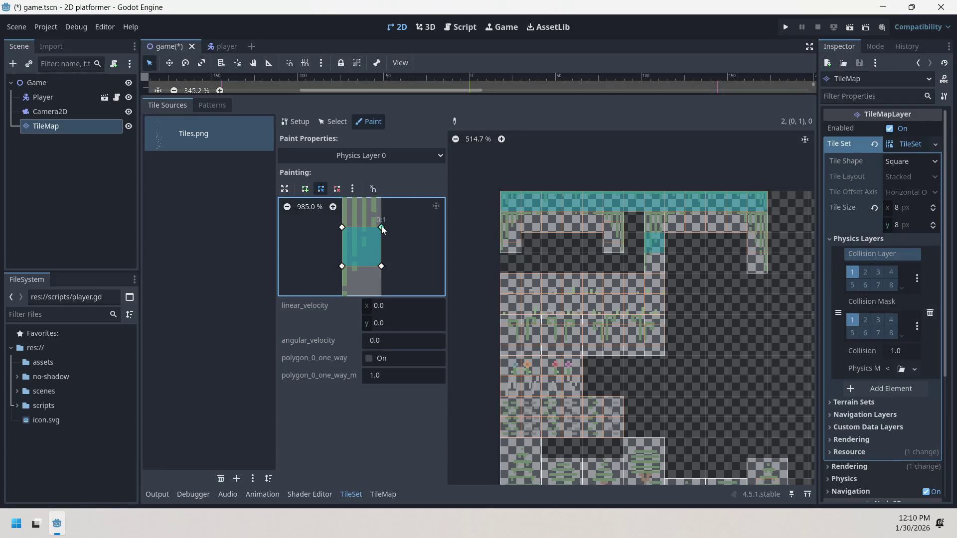
Raise the paint polygon's top-right corner and add a peaked point on its top edge.
mouse_move(382, 230)
mouse_down()
mouse_move(383, 191)
mouse_move(380, 200)
mouse_up()
scroll(312, 212, down, 6)
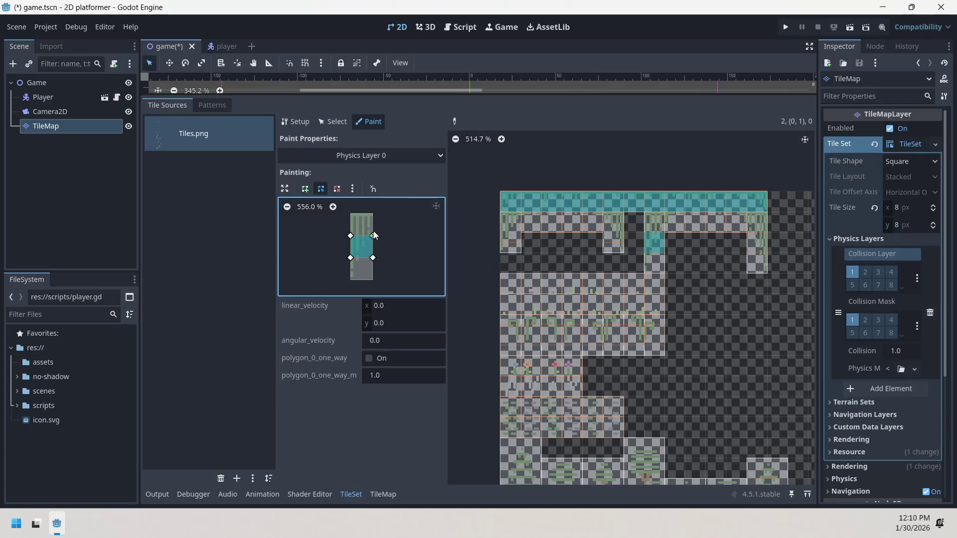
drag(363, 235, 364, 213)
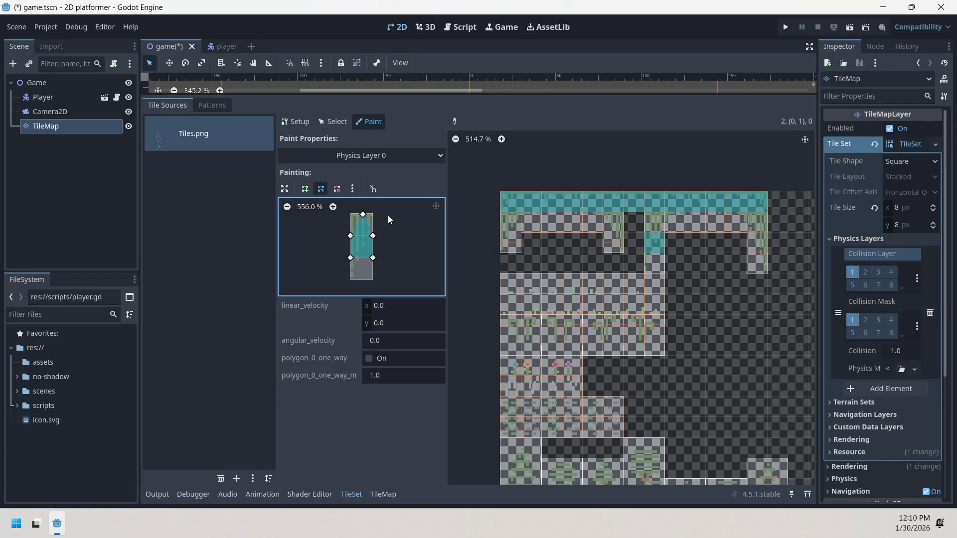
Flatten the polygon top again and paint collision onto three hanging second-row tiles.
right_click(363, 215)
click(386, 309)
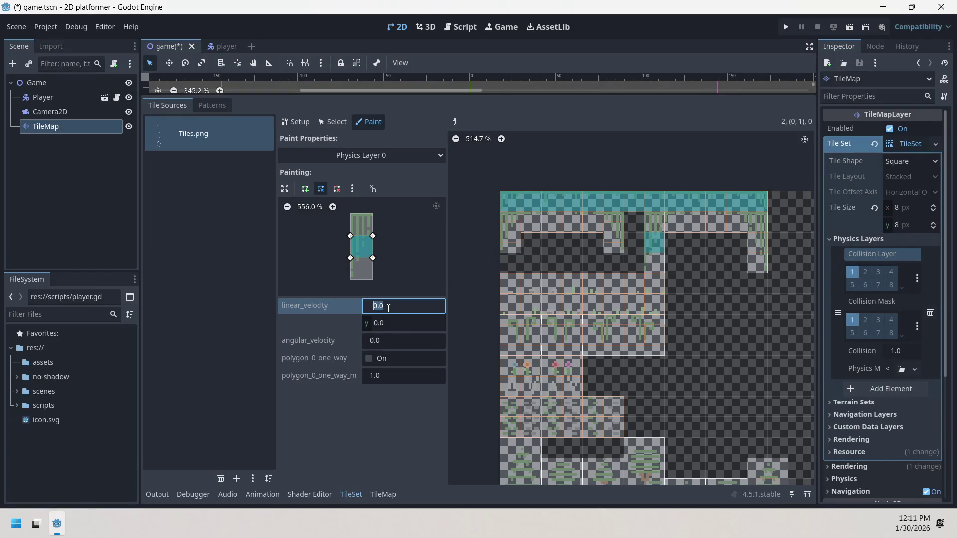
click(611, 235)
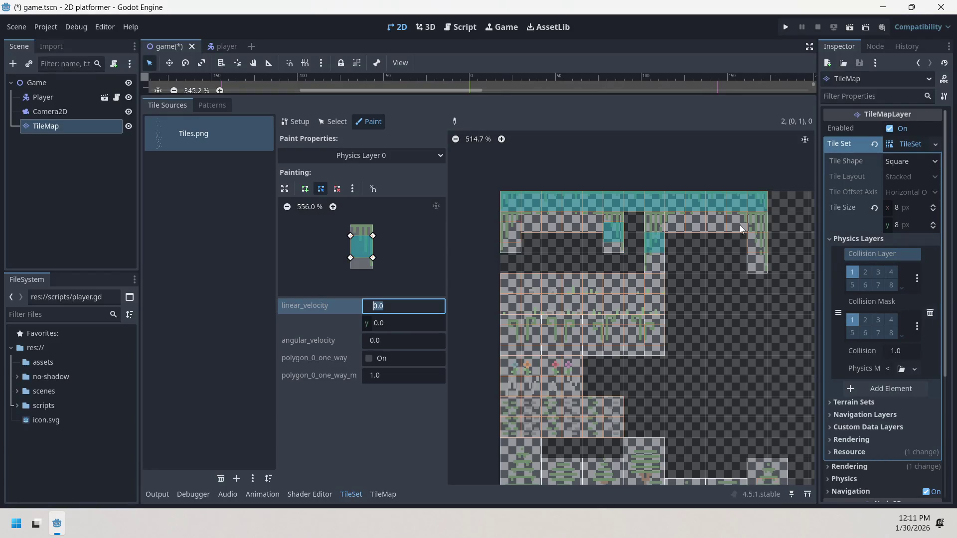
click(759, 227)
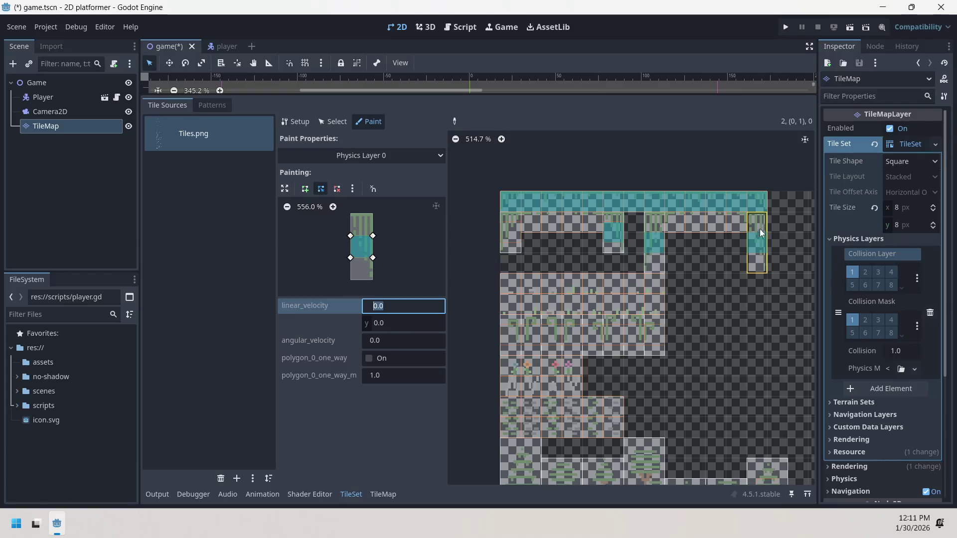
click(509, 225)
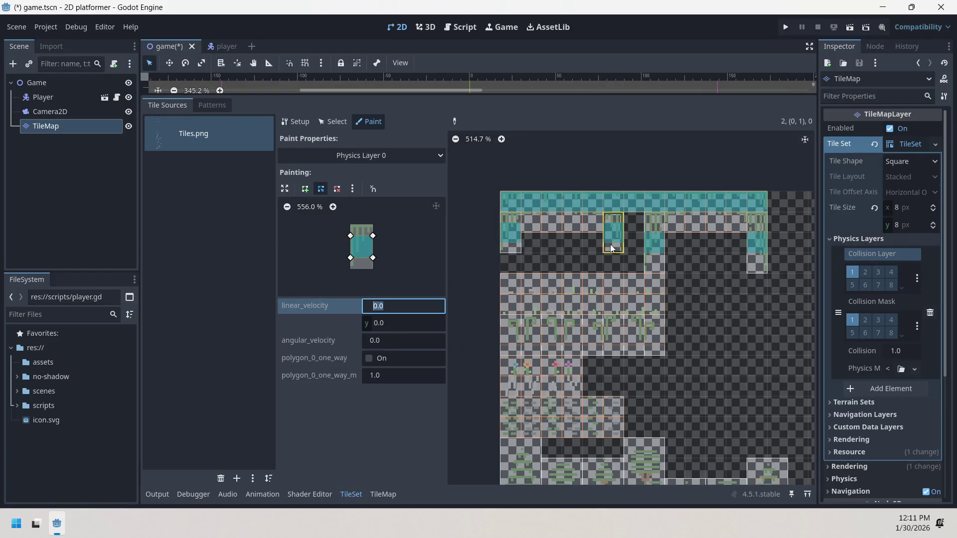
Clear the stray 'e' so linear_velocity x is 0.0, then select the platform tile.
text(e)
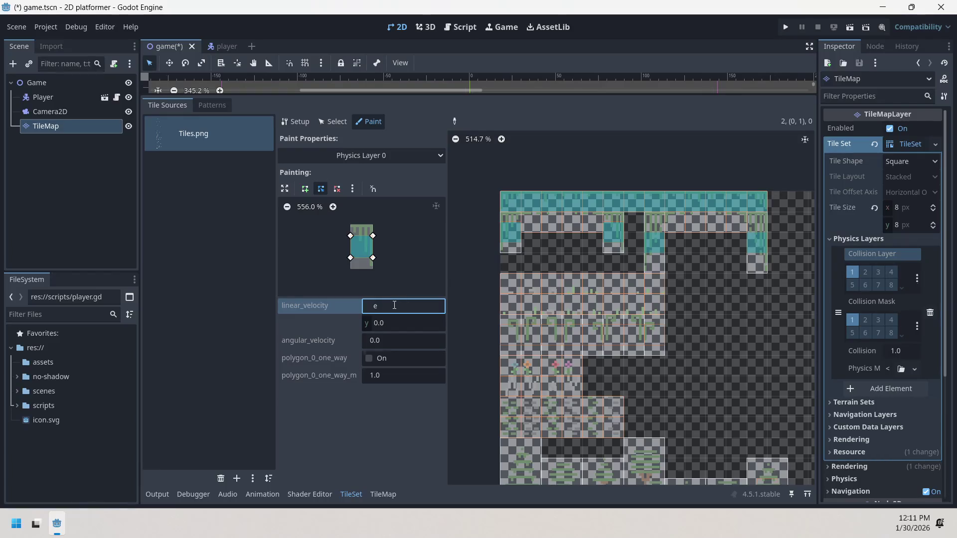
key(BackSpace)
click(327, 190)
click(336, 189)
click(510, 238)
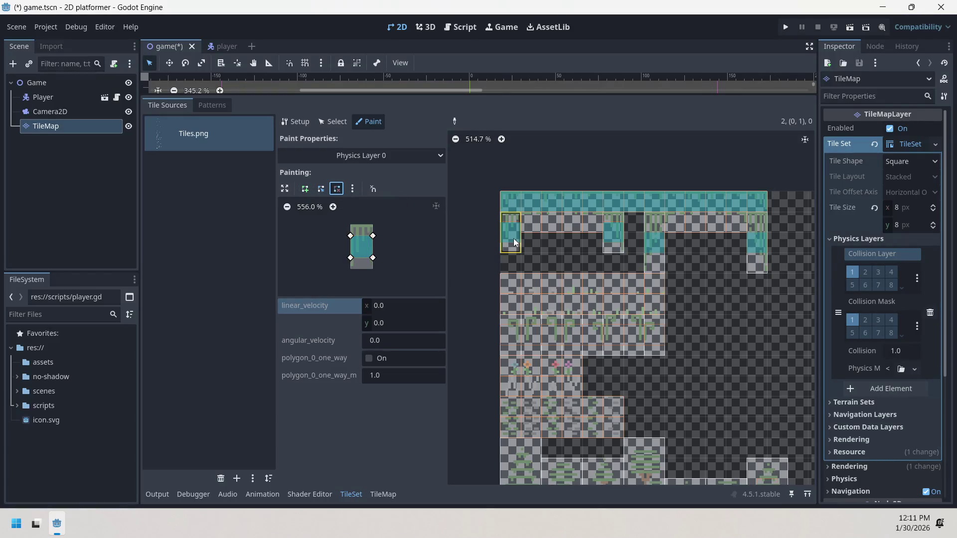
Choose the Create points tool and maximize the collision polygon editor.
click(321, 193)
click(363, 245)
click(306, 190)
click(285, 190)
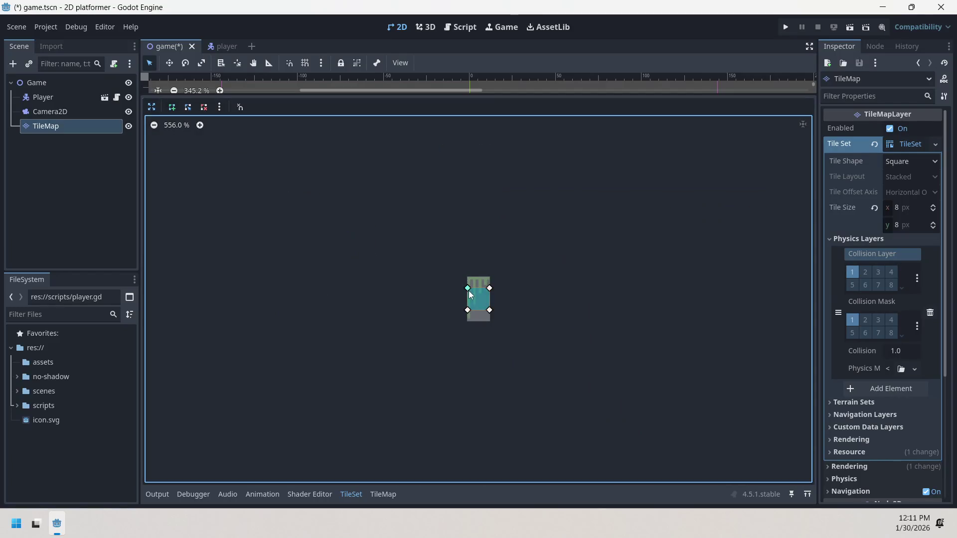
Draw a small test collision polygon on the tile.
click(468, 264)
click(494, 234)
click(514, 230)
click(495, 234)
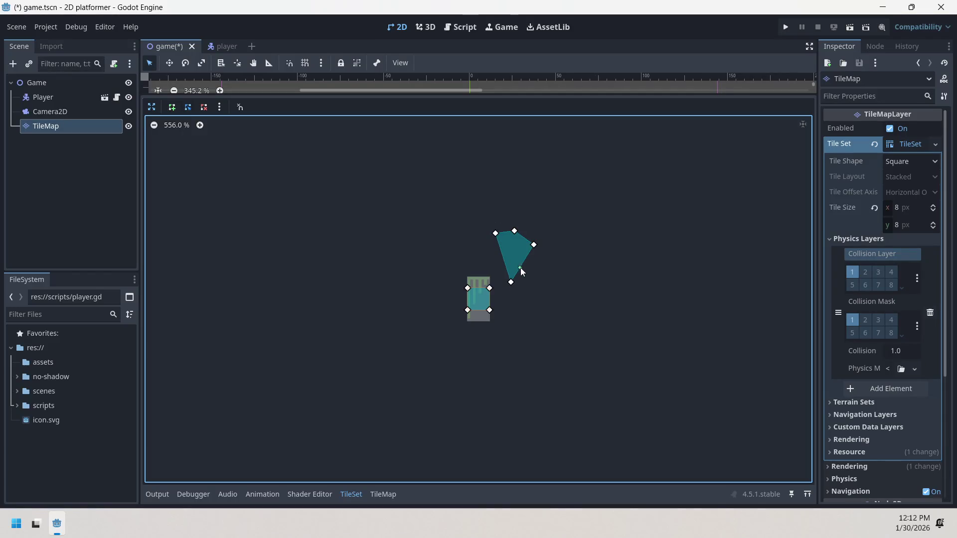
Delete the test polygon's points and restore the normal TileSet paint layout.
click(204, 107)
click(514, 230)
click(533, 245)
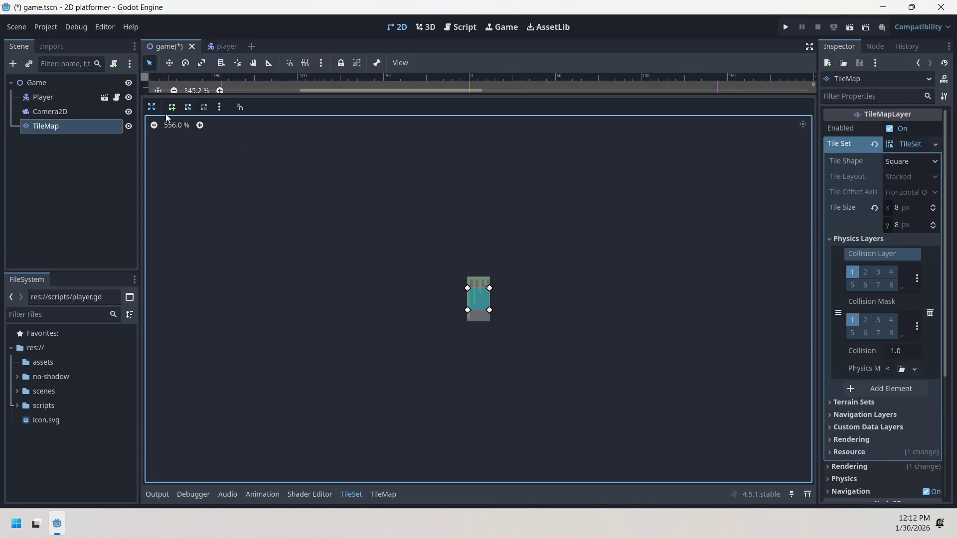
click(152, 107)
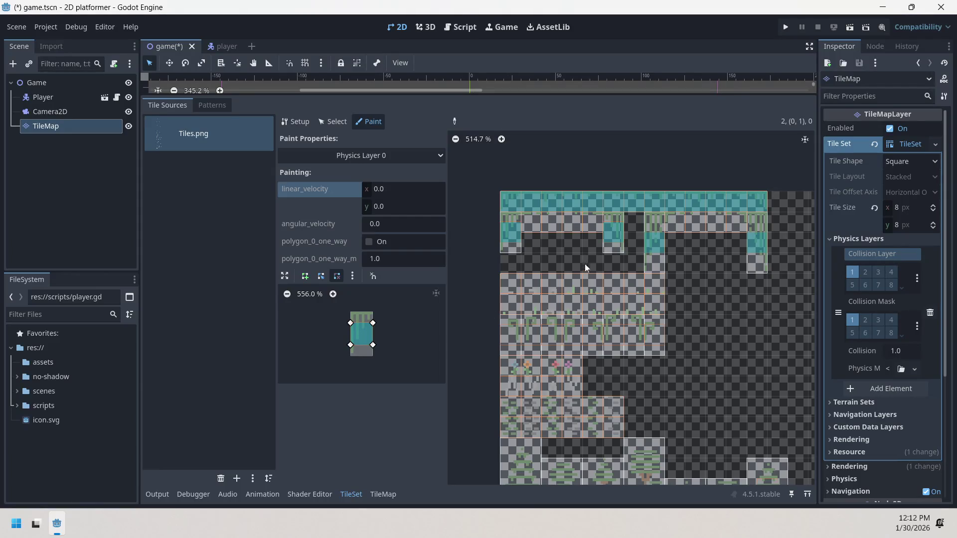
Confirm Physics Layer 0 is being painted, then paint it onto tile (1,1) and the next platform tile.
click(324, 121)
click(360, 121)
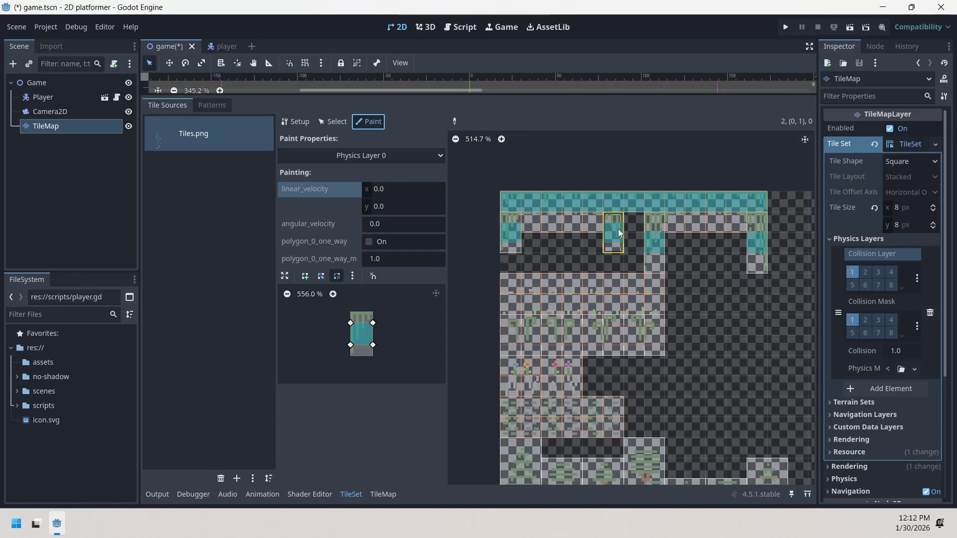
click(413, 153)
click(416, 153)
click(415, 154)
click(414, 154)
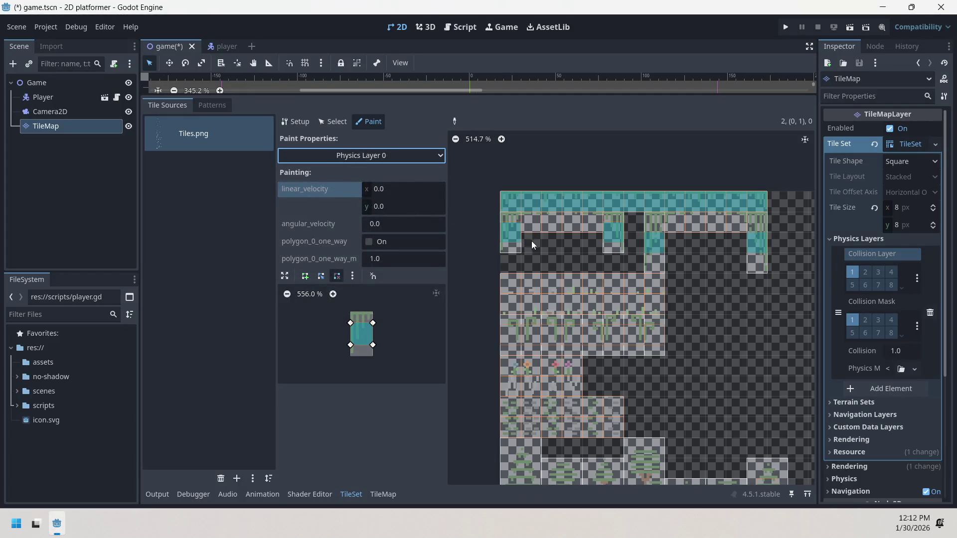
click(537, 229)
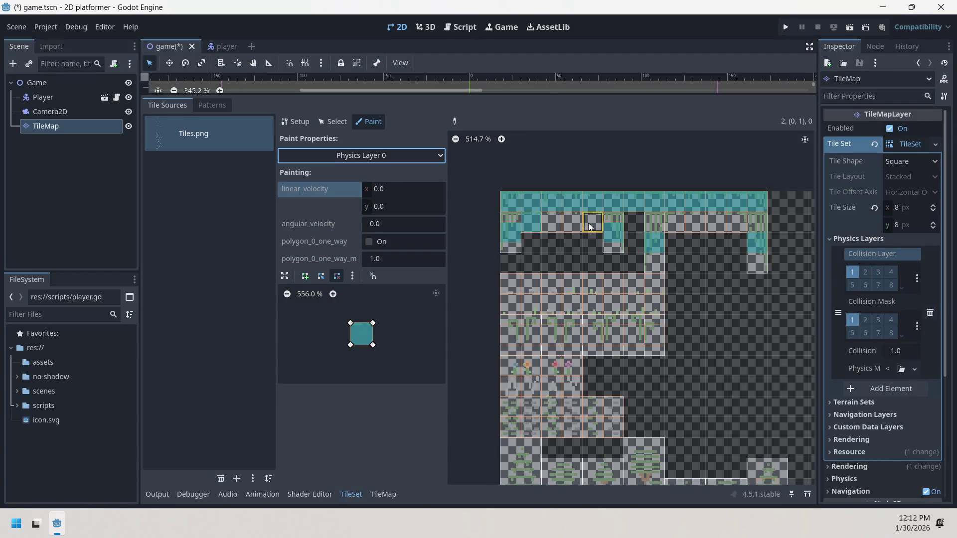
click(677, 229)
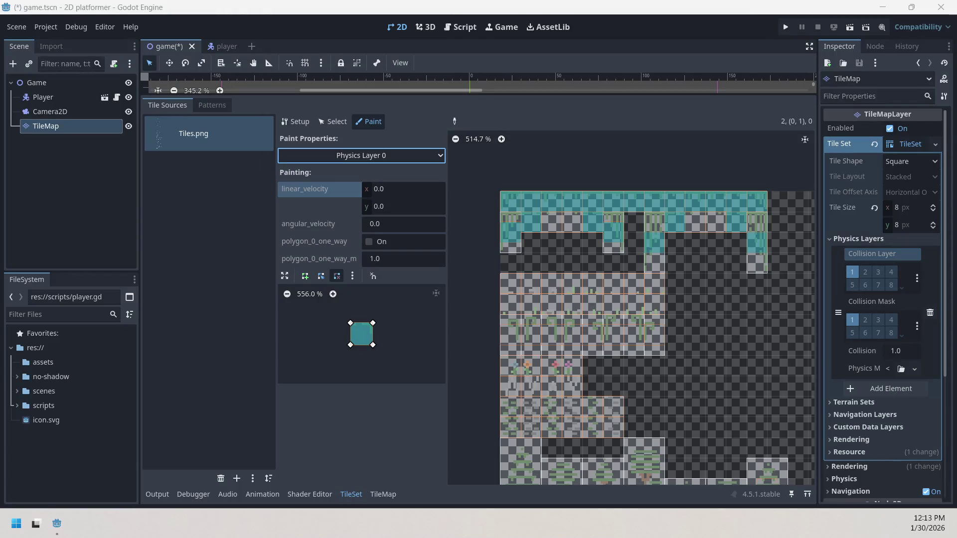
Minimize the Godot editor with Super+D to show the desktop.
key(super+d)
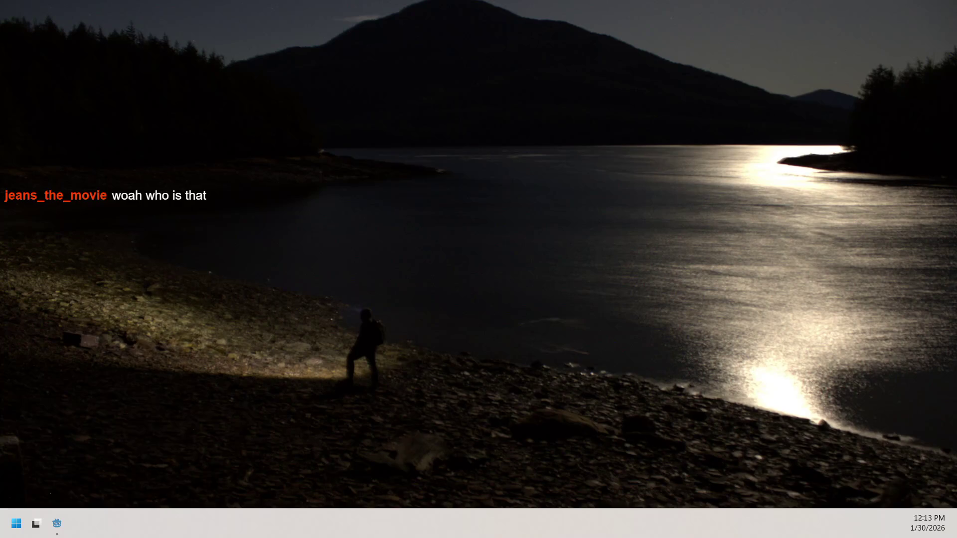
Bring the Godot editor back with Super+D, showing the TileSet paint view.
key(super+d)
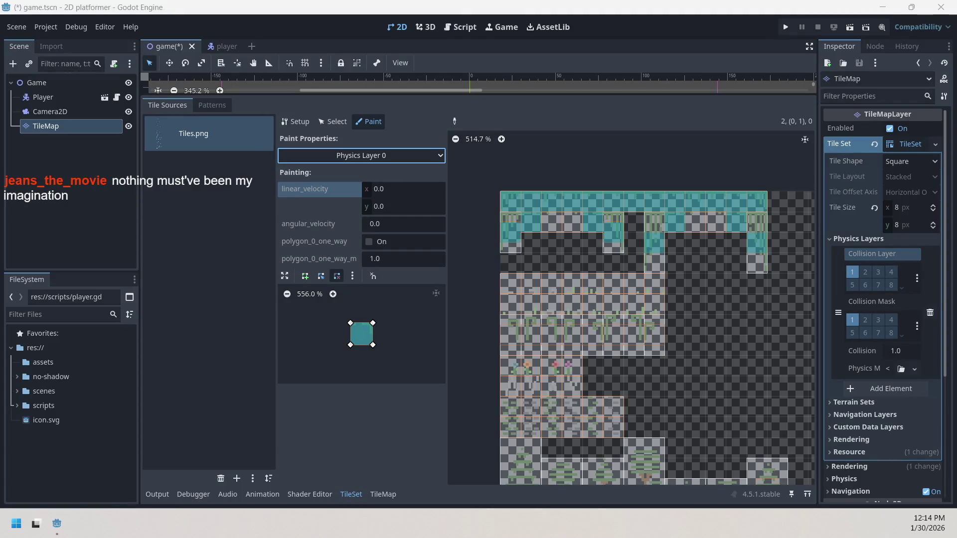
Minimize the Godot editor with Super+D, then bring it back.
key(super+d)
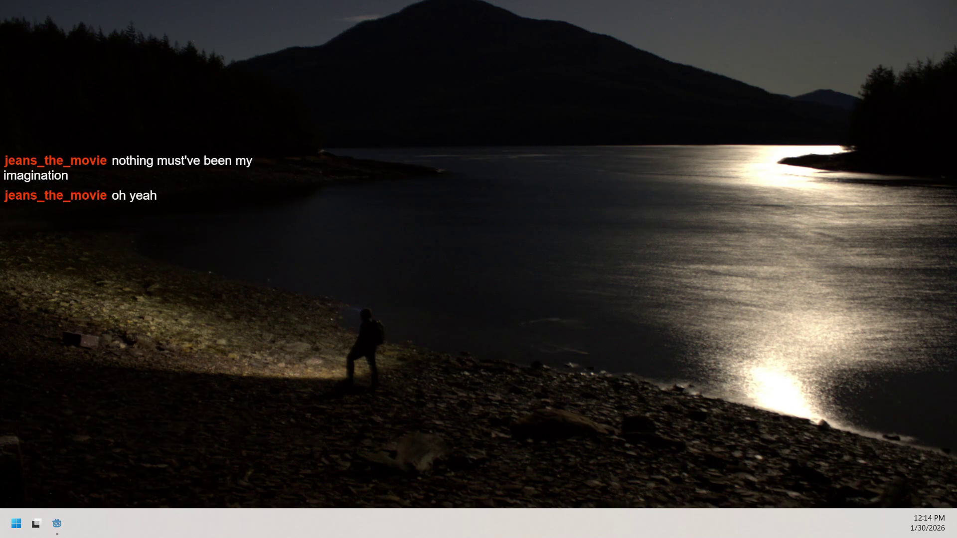
key(super+d)
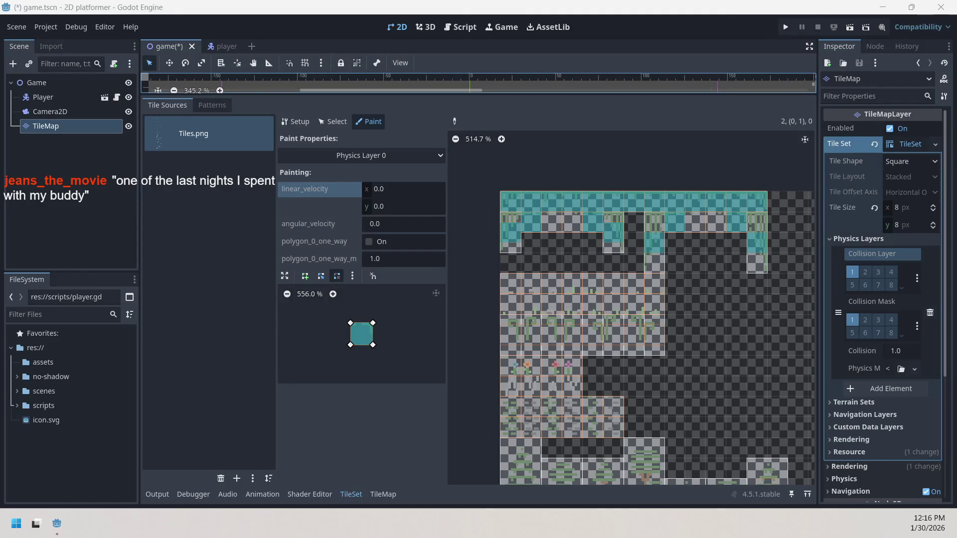
Hide the Godot editor with Super+D and restore it to the Physics Layer 0 paint view.
key(super+d)
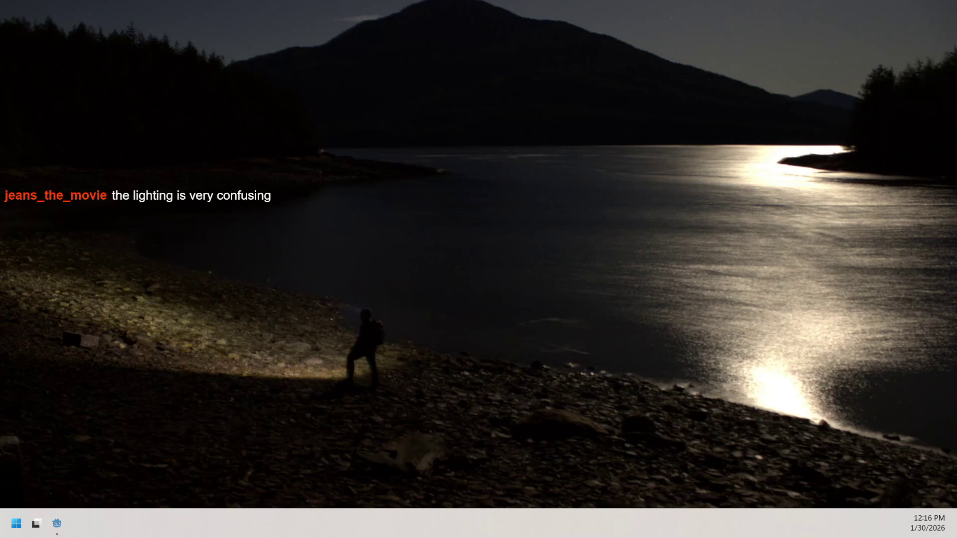
key(super+d)
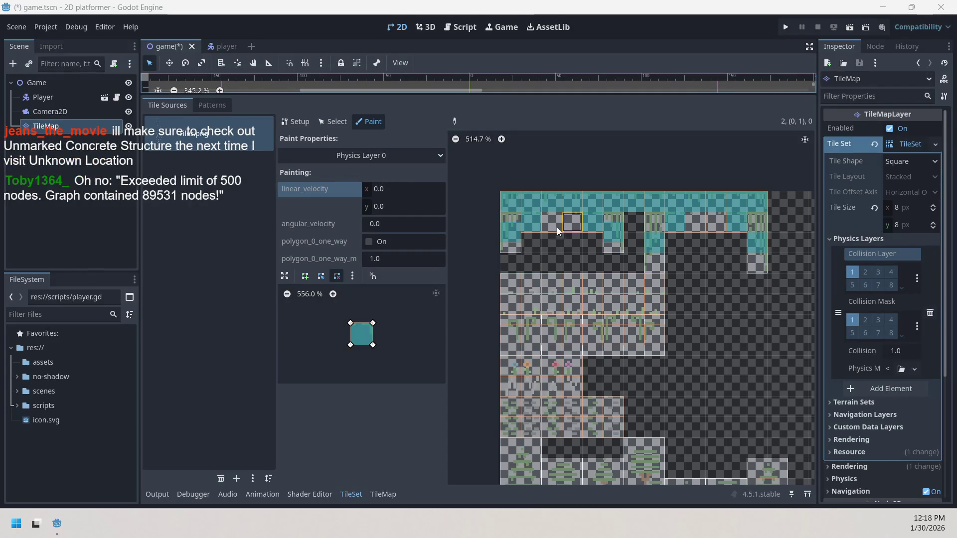
Select Physics Layer 0 as the paint property and clear its polygon so painting erases collision.
click(362, 154)
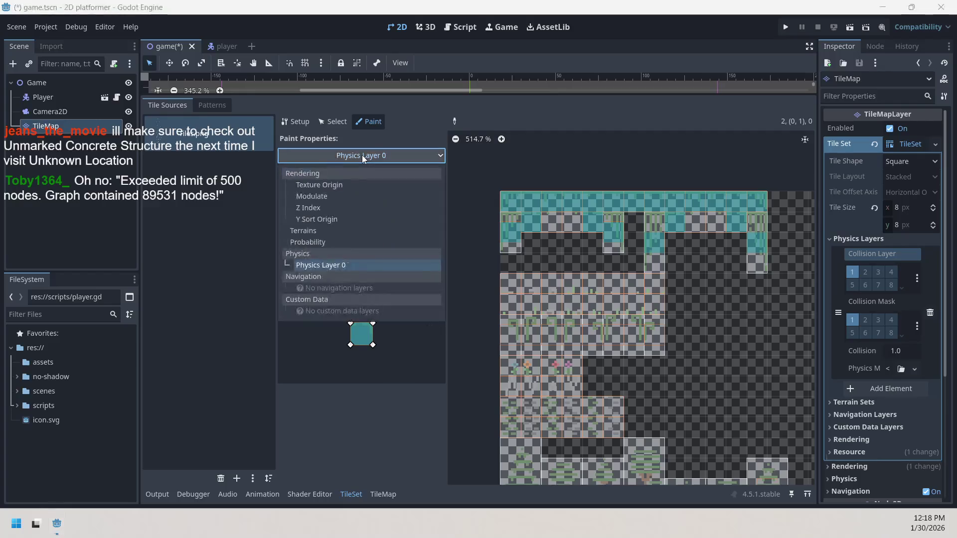
click(399, 157)
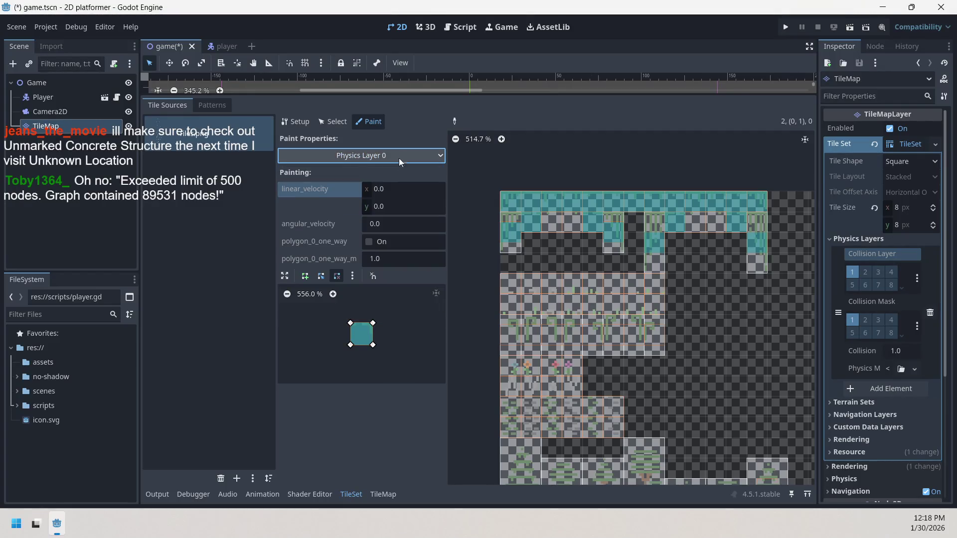
click(352, 276)
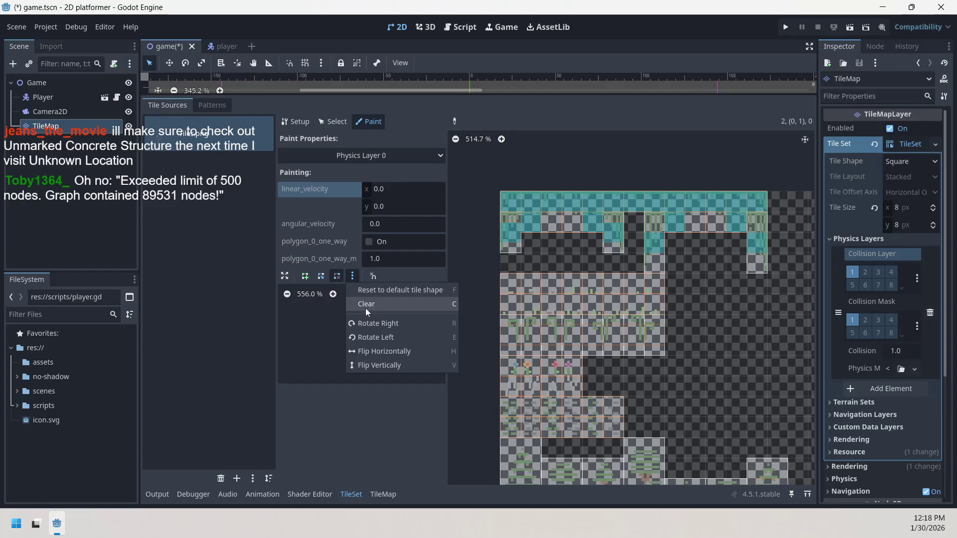
click(368, 303)
Erase collision from the four tall atlas tiles, then open the polygon's shape options.
click(516, 229)
click(610, 232)
click(655, 237)
click(748, 258)
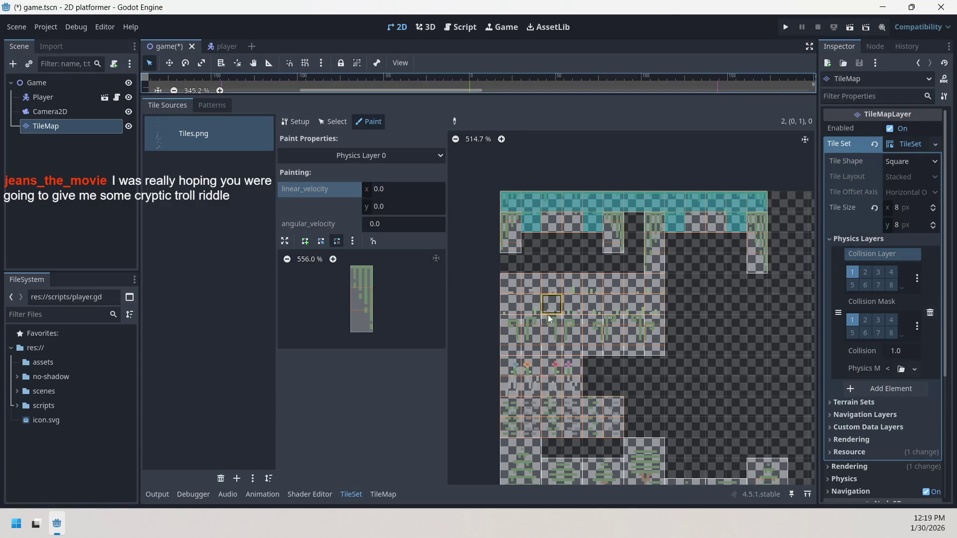
scroll(689, 276, down, 2)
scroll(666, 225, right, 2)
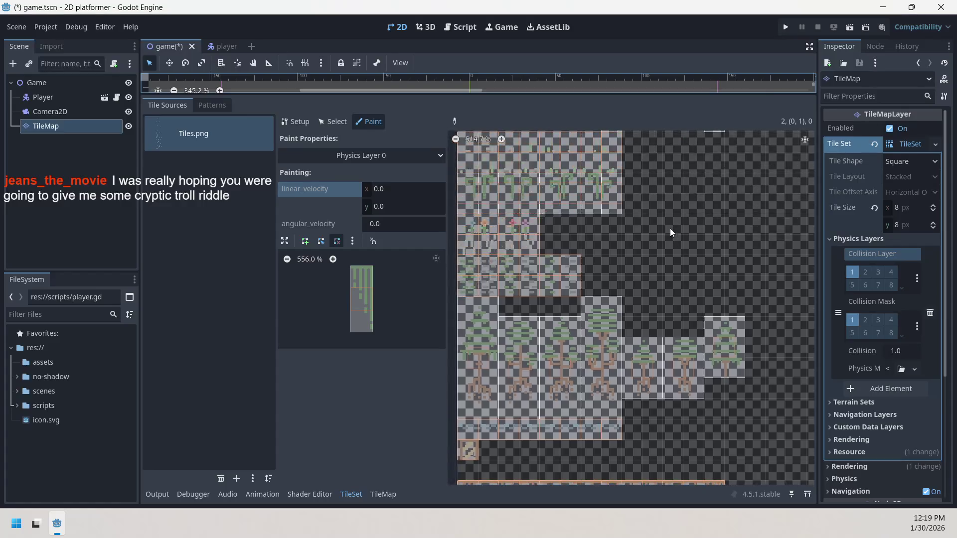
scroll(683, 344, up, 1)
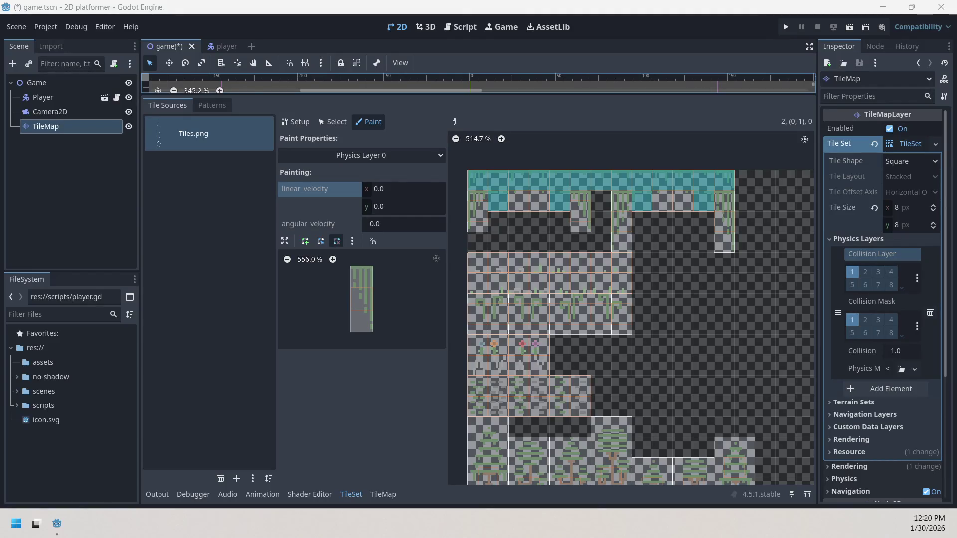
click(352, 240)
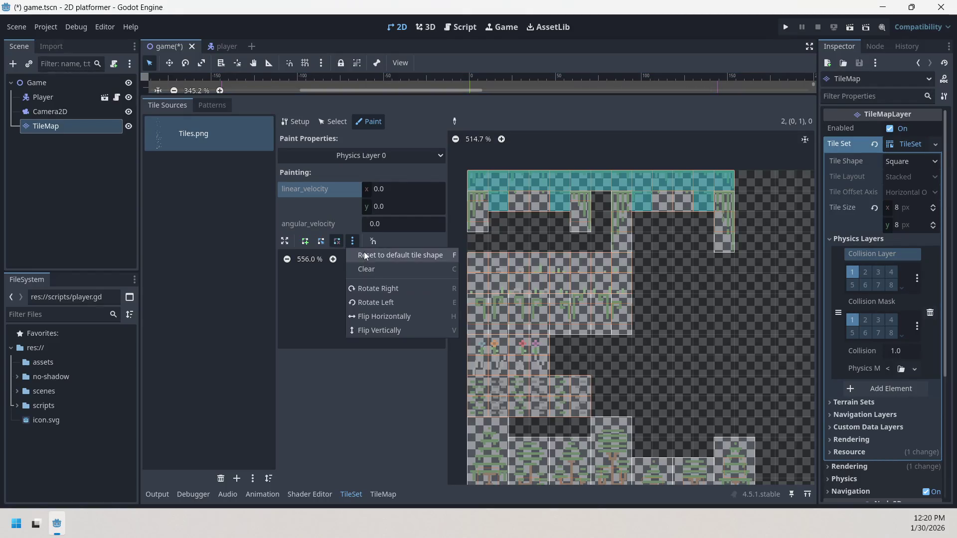
Reset the paint polygon to the default square tile shape and begin raising a corner.
click(363, 252)
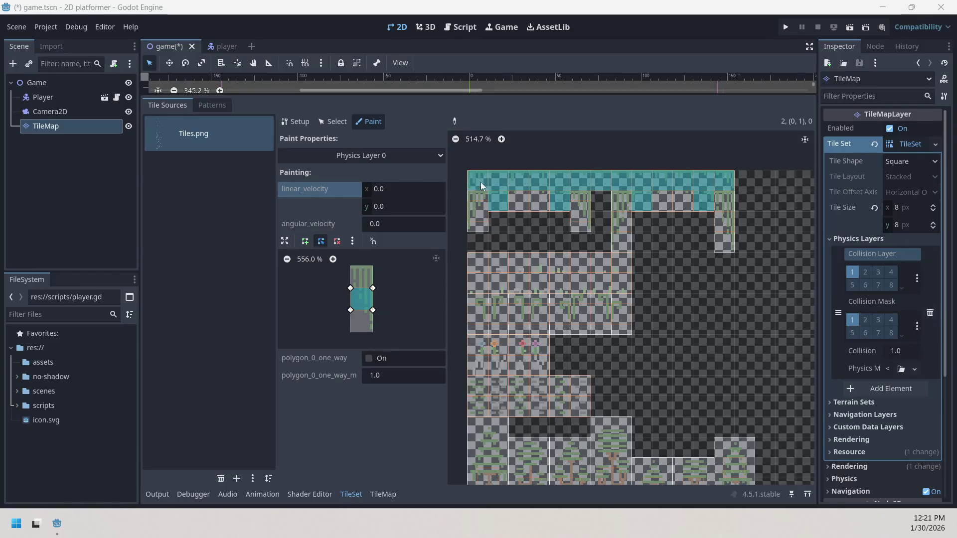
mouse_move(373, 310)
mouse_down()
mouse_move(381, 296)
mouse_move(373, 291)
mouse_up()
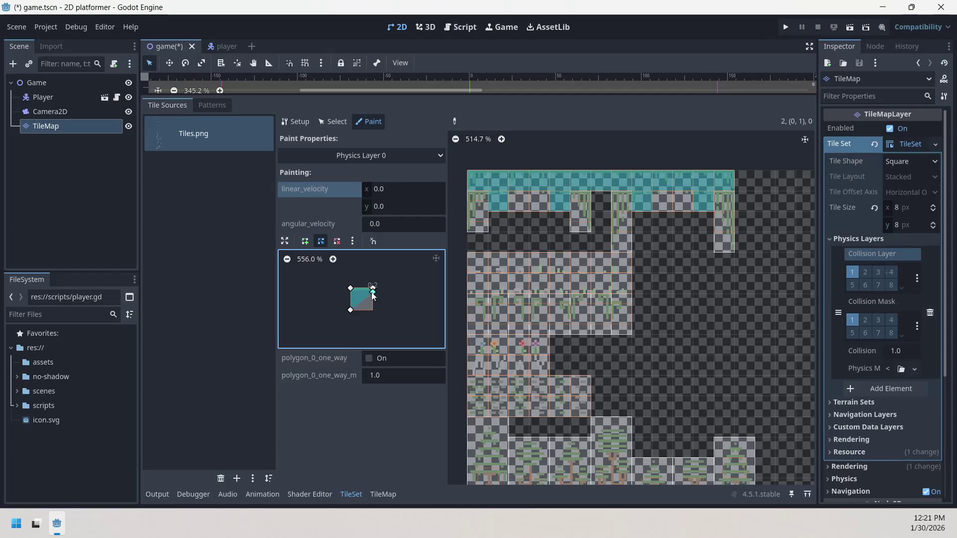
Zoom in and drag the polygon's bottom vertices up into a thin top strip.
scroll(333, 261, up, 18)
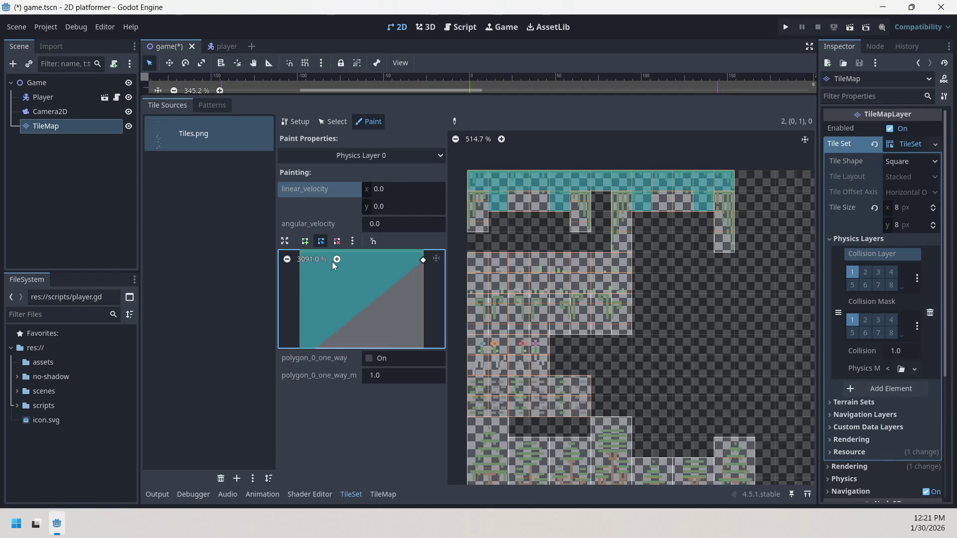
drag(351, 277, 361, 312)
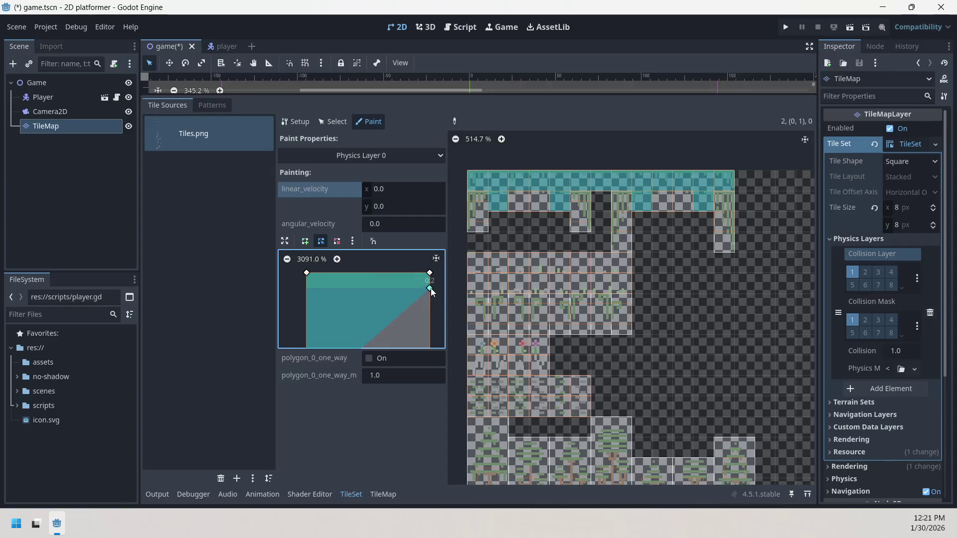
drag(397, 304, 453, 248)
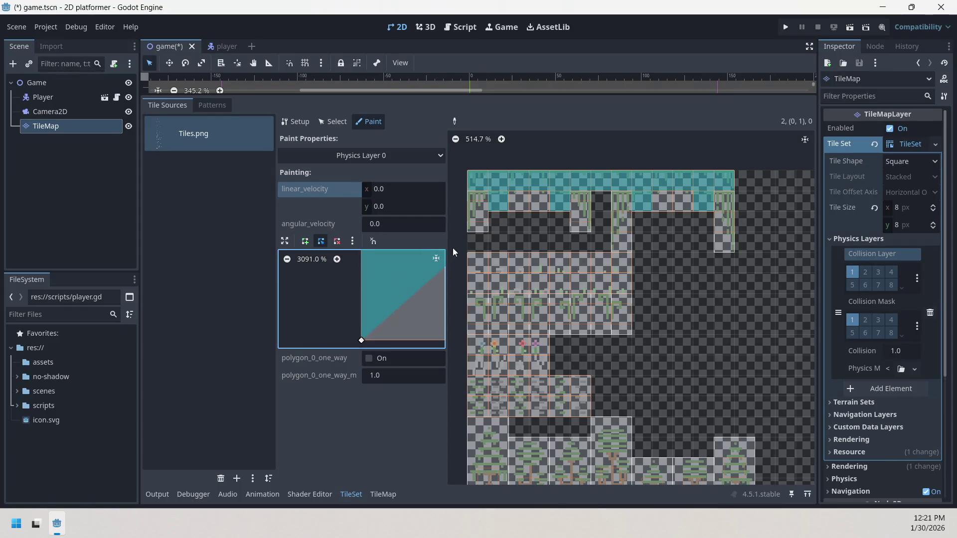
mouse_move(362, 341)
mouse_down()
mouse_move(363, 264)
mouse_move(357, 347)
mouse_move(348, 309)
mouse_up()
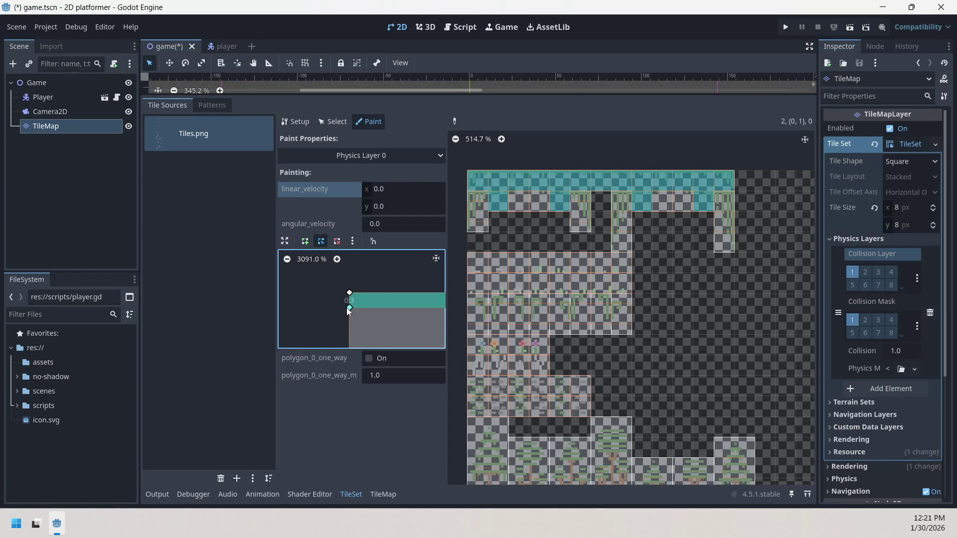
drag(355, 309, 267, 315)
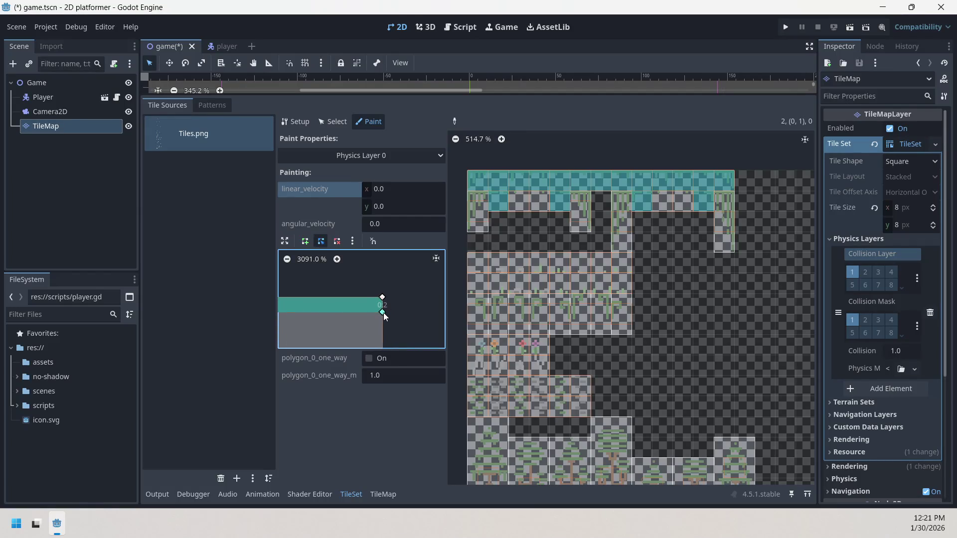
mouse_move(391, 325)
mouse_down()
mouse_move(435, 304)
mouse_move(419, 303)
mouse_up()
Paint the thin top-strip collision across the top-row platform tiles and run the game.
mouse_move(498, 182)
mouse_down()
mouse_move(733, 177)
mouse_move(614, 201)
mouse_move(635, 198)
mouse_up()
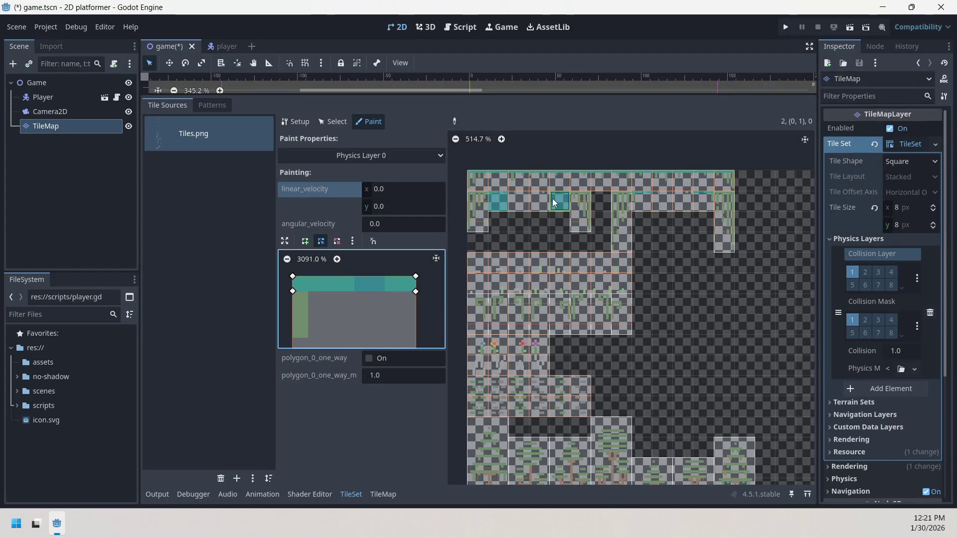
drag(552, 199, 505, 202)
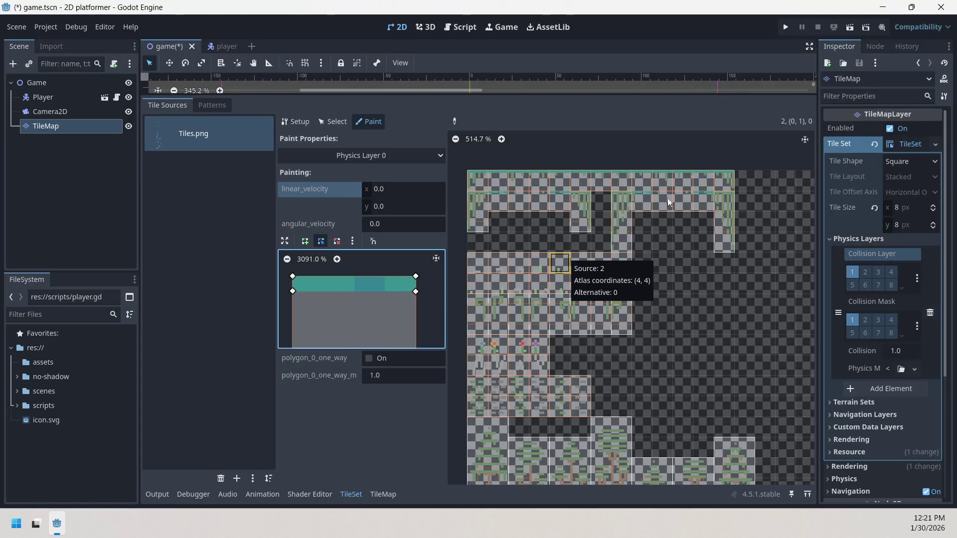
click(787, 27)
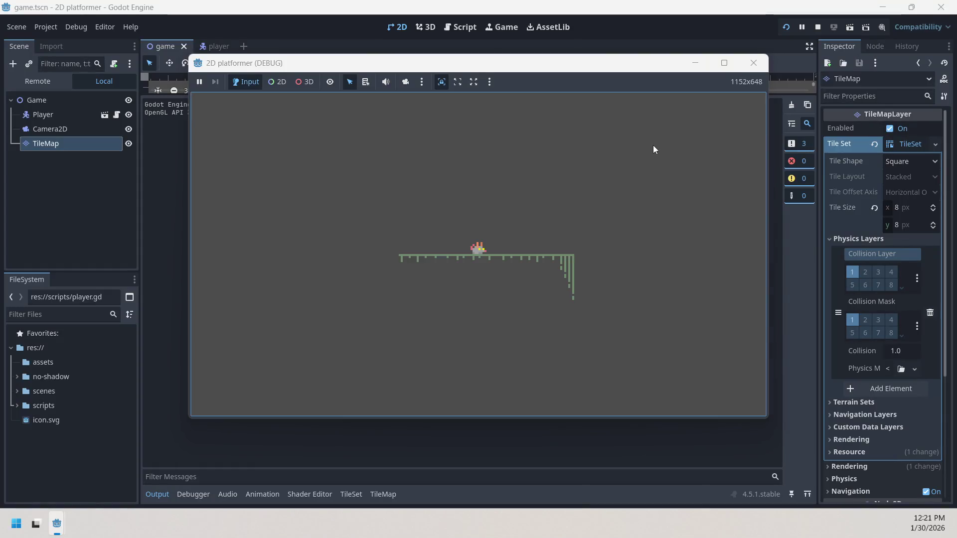
Walk the player back and forth on the platform until it falls off the edge, then close the game.
key(Right)
key(Left)
key(Right)
key(Left)
key(Right)
key(Left)
key(Right)
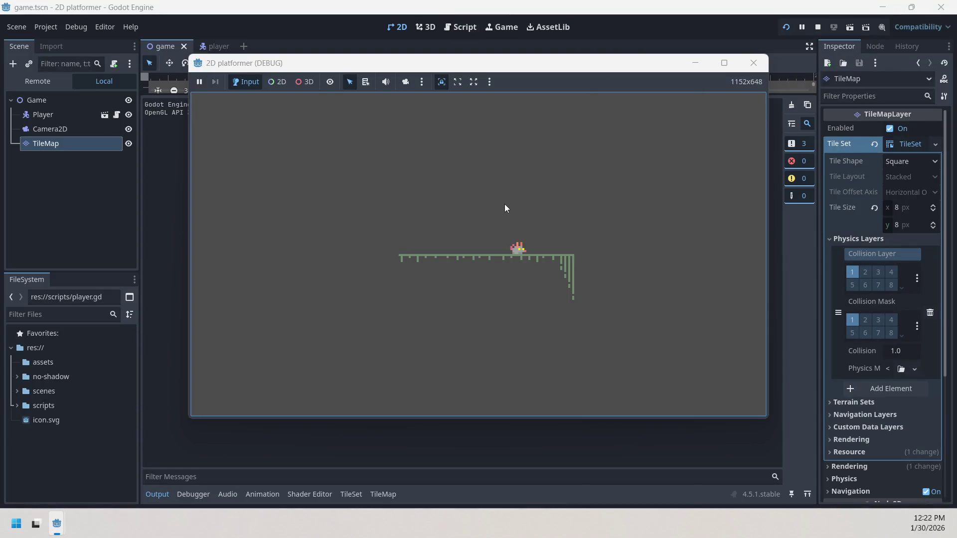
key(Left)
key(Right)
click(751, 65)
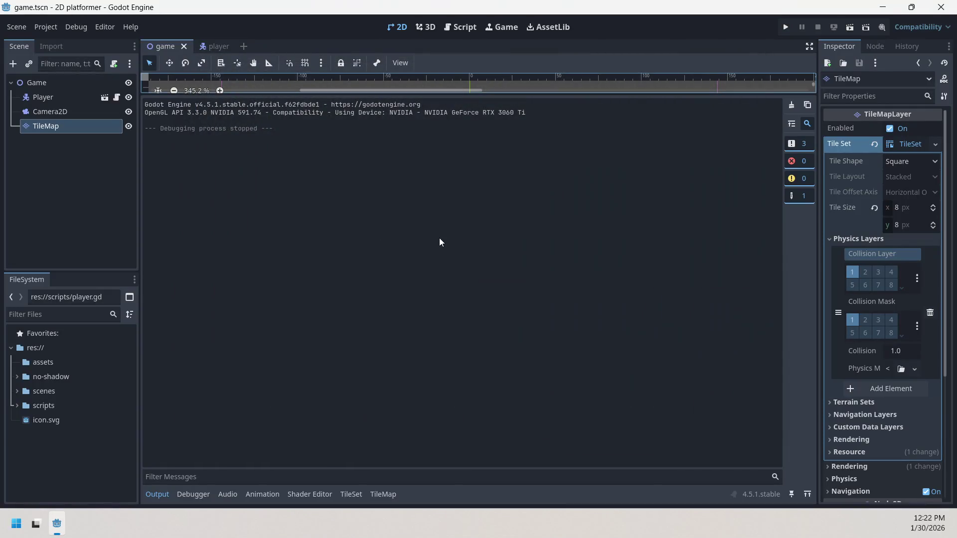
Shrink the Output panel to reveal the 2D scene, then minimize all windows to the desktop.
drag(208, 95, 208, 370)
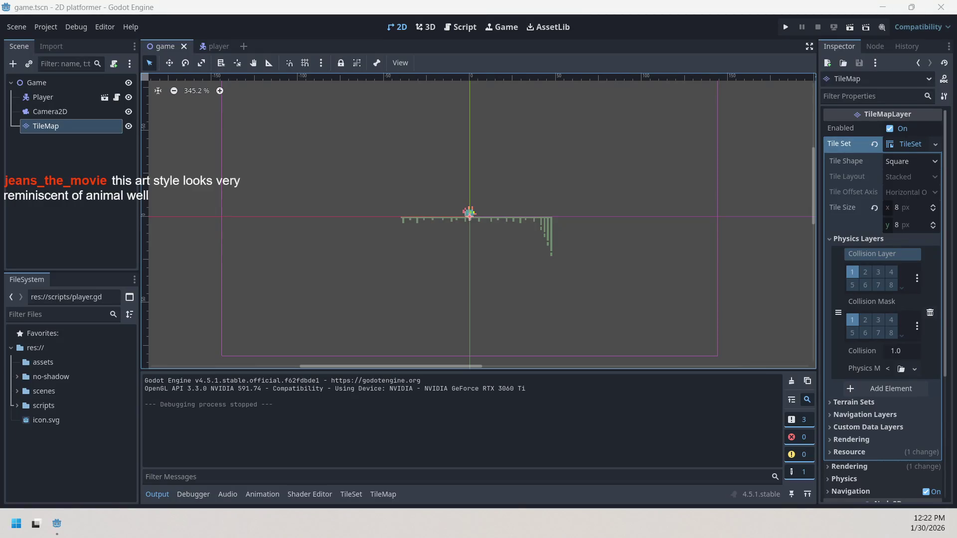
key(super+d)
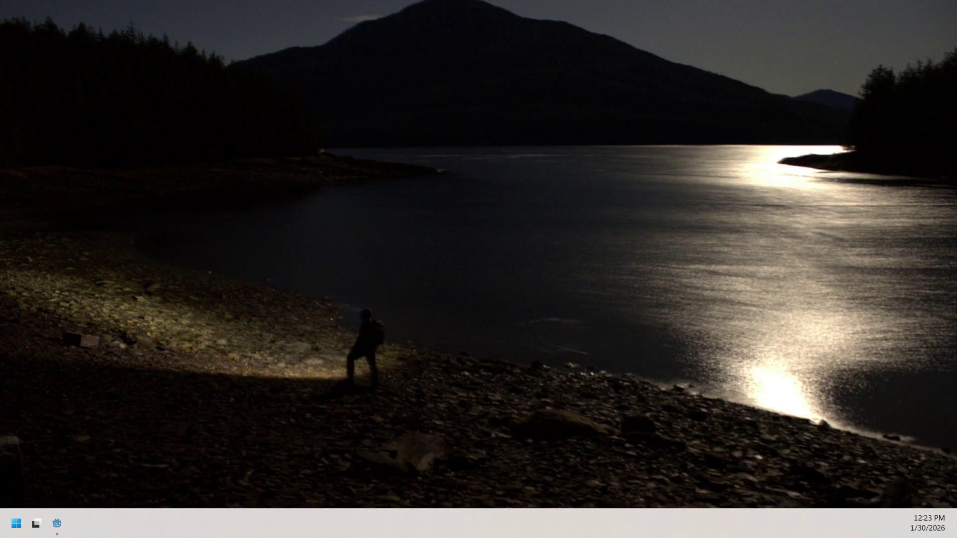
key(super+d)
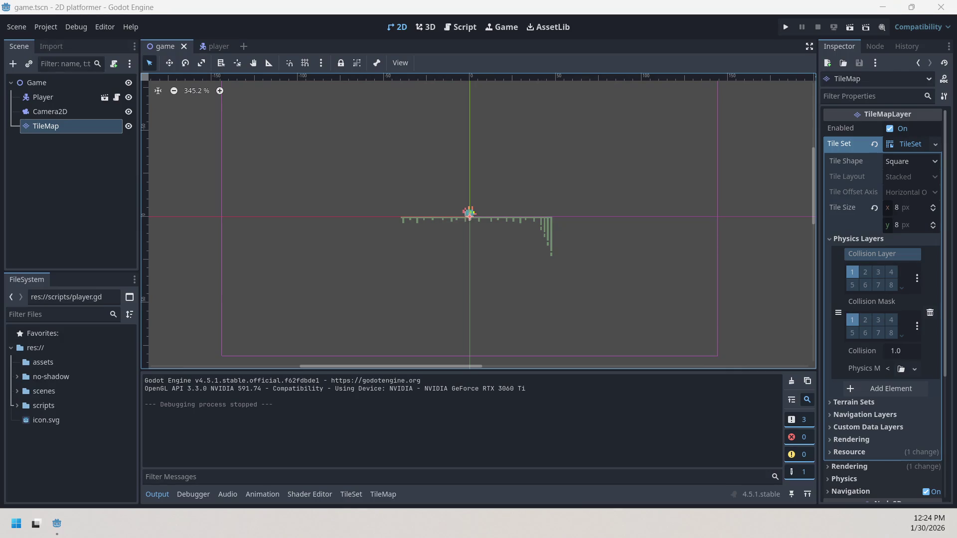
drag(0, 20, 469, 5)
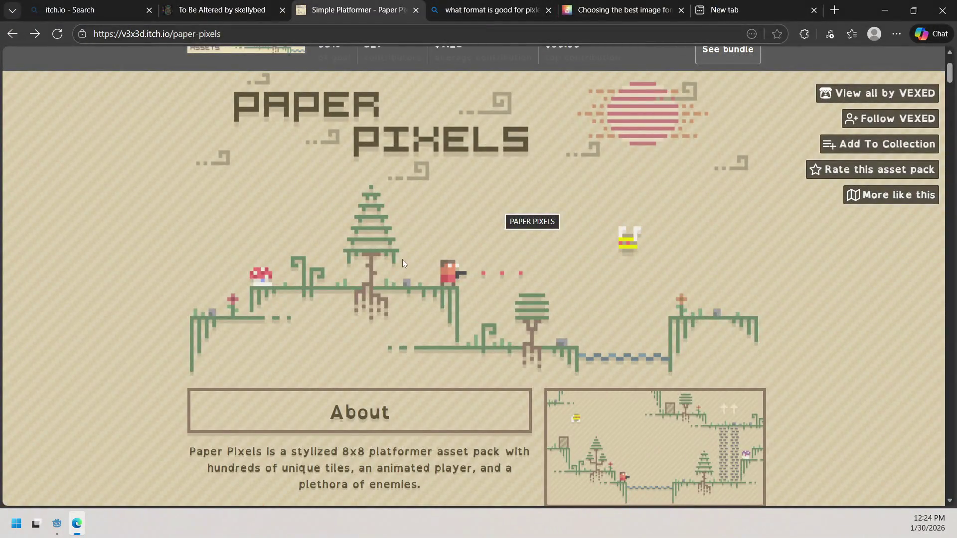
Scroll down the Paper Pixels itch.io page past About, Related and Support to the Download section.
scroll(417, 264, up, 1)
scroll(417, 265, down, 1)
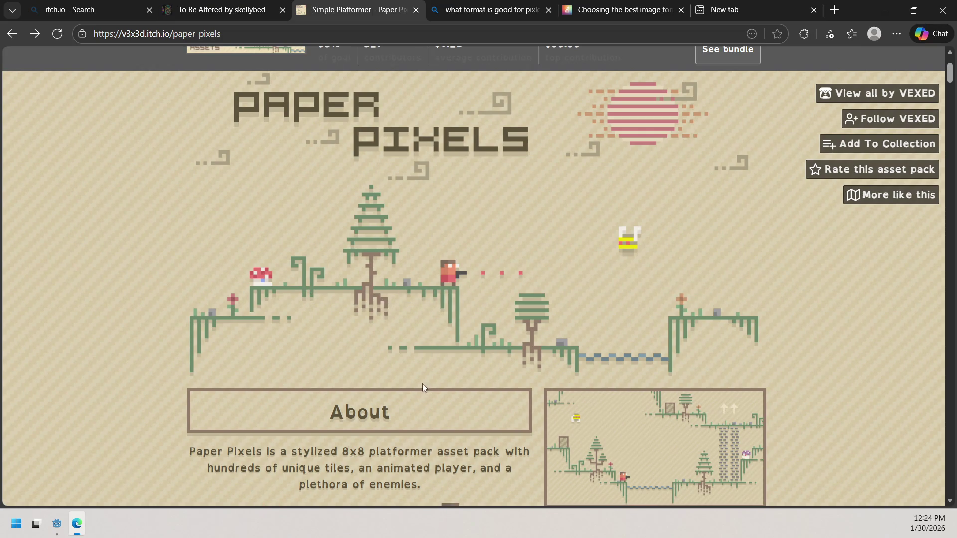
scroll(367, 354, down, 3)
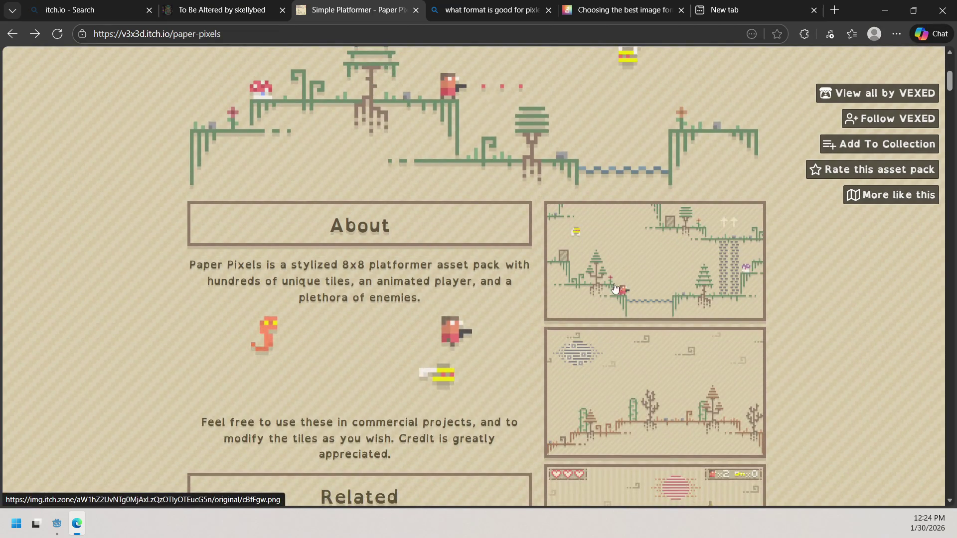
scroll(700, 299, down, 1)
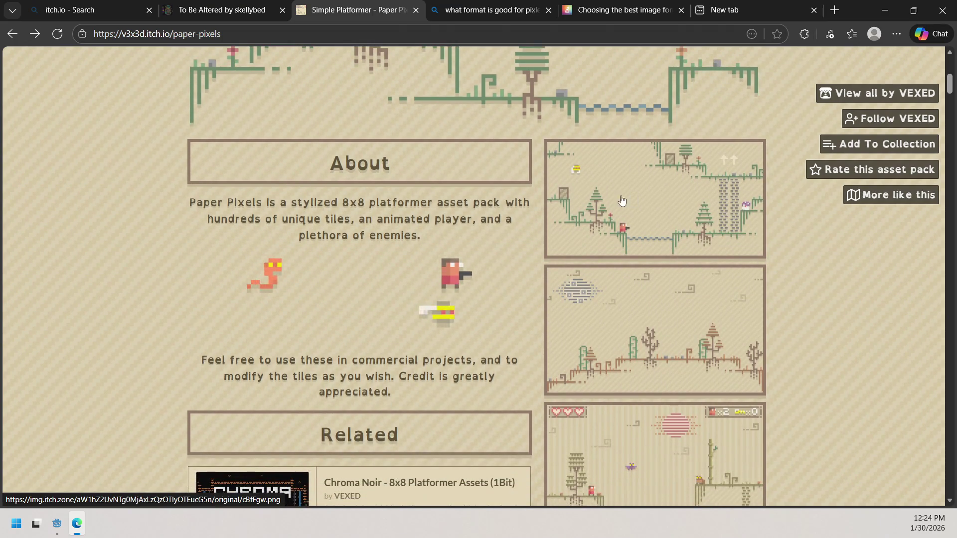
scroll(705, 255, up, 3)
scroll(705, 255, down, 2)
scroll(702, 257, down, 1)
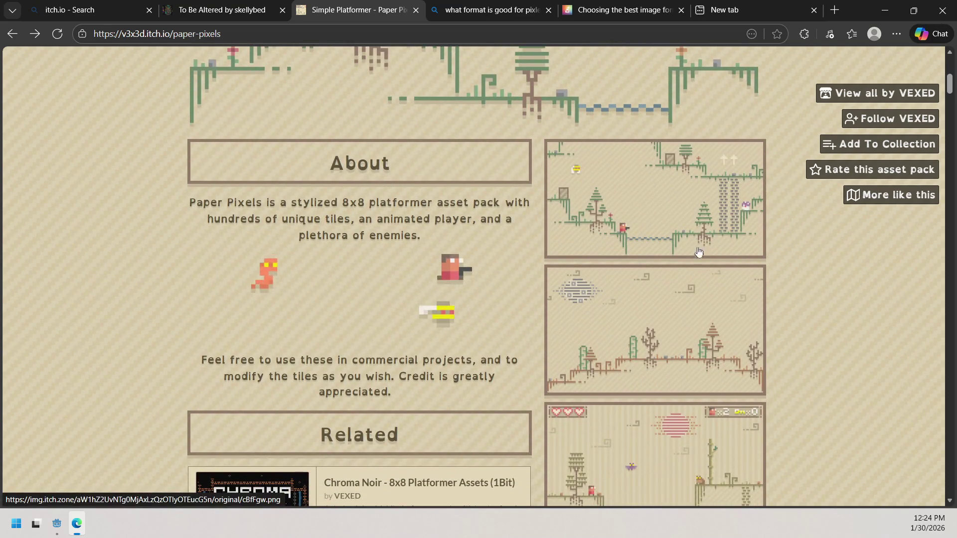
scroll(692, 192, down, 1)
scroll(693, 187, down, 3)
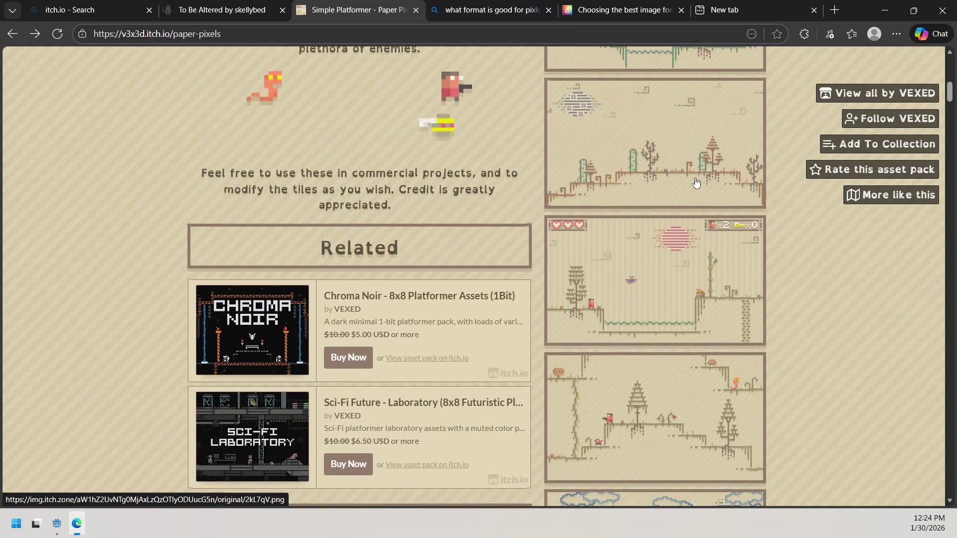
scroll(693, 185, down, 1)
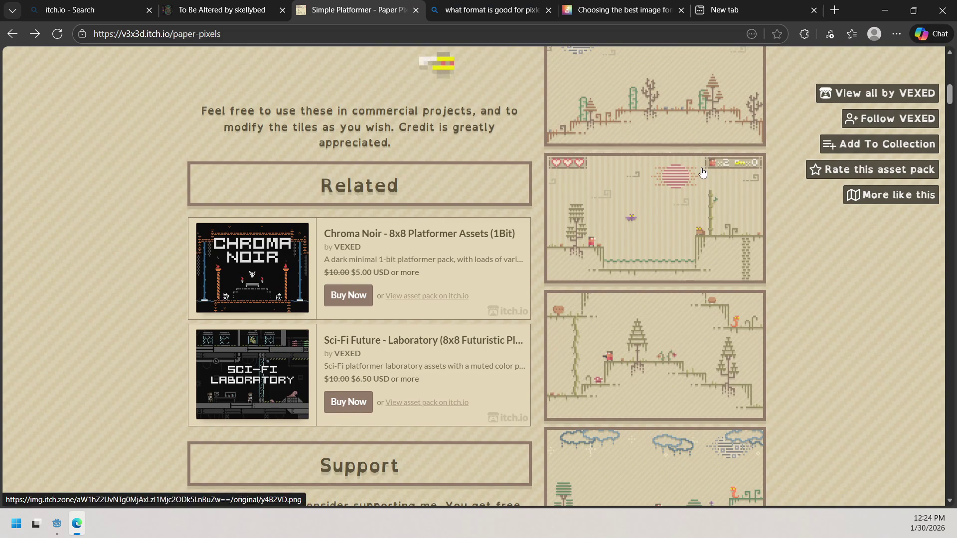
scroll(663, 159, up, 2)
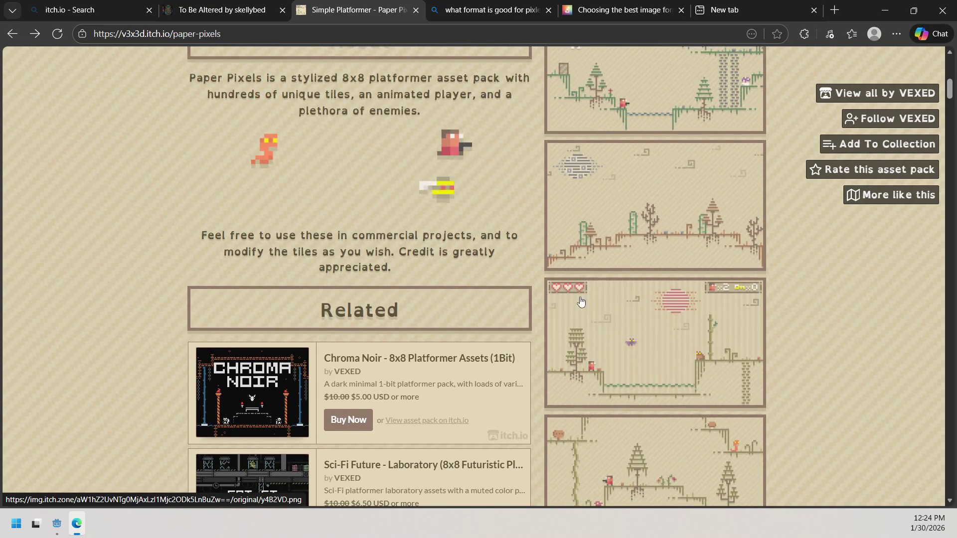
scroll(570, 301, down, 4)
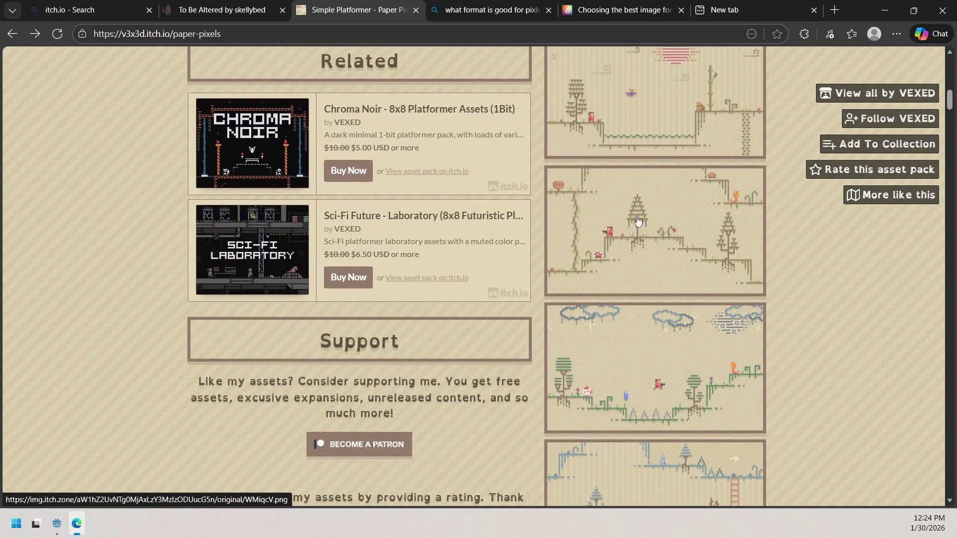
scroll(697, 251, down, 2)
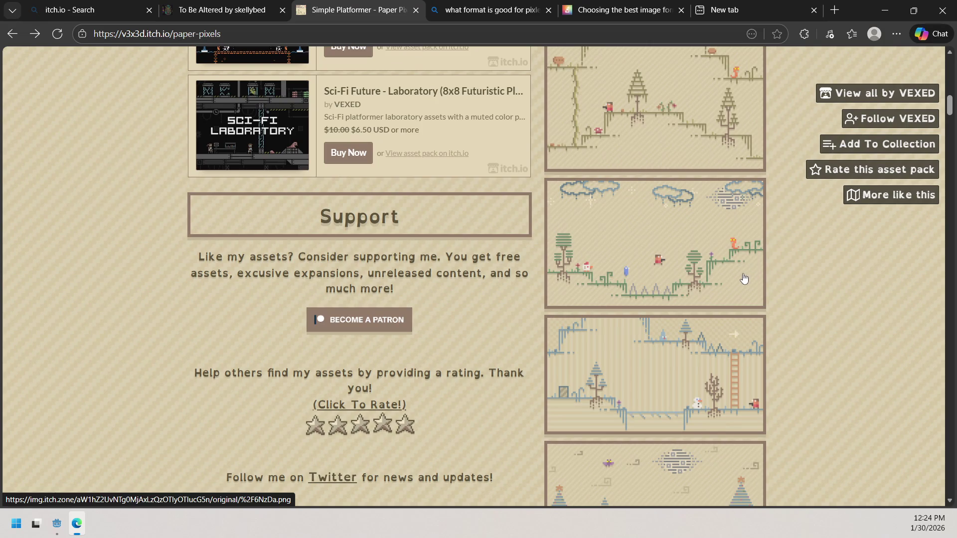
scroll(743, 280, down, 2)
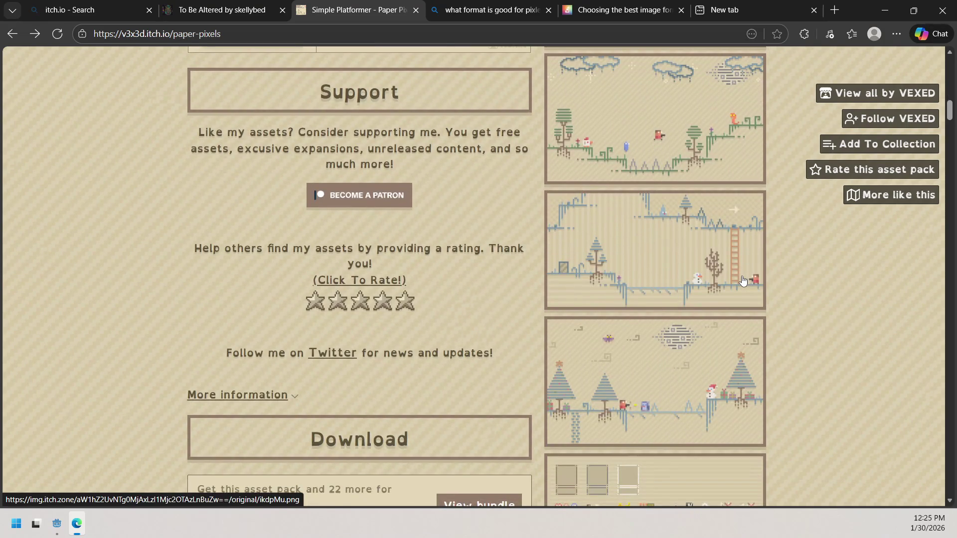
scroll(743, 280, down, 2)
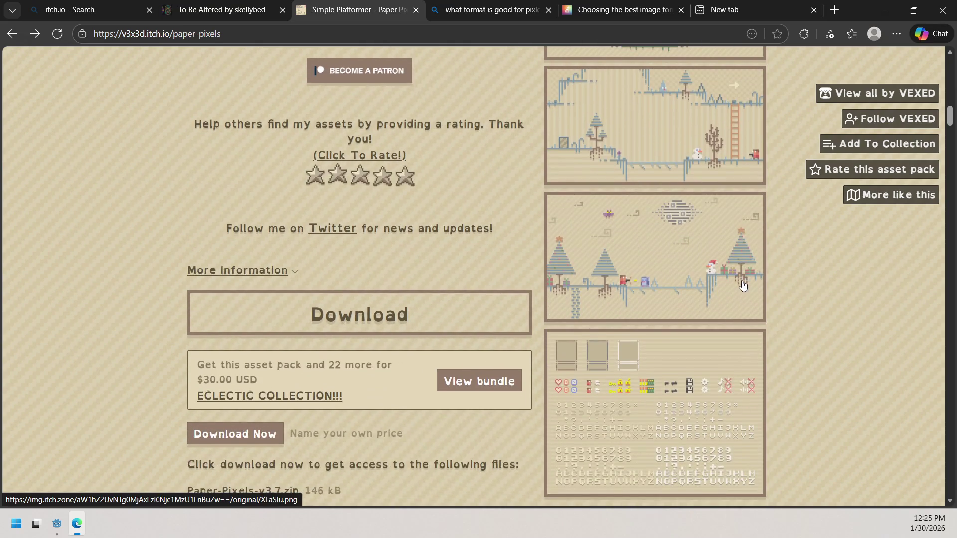
scroll(718, 285, down, 3)
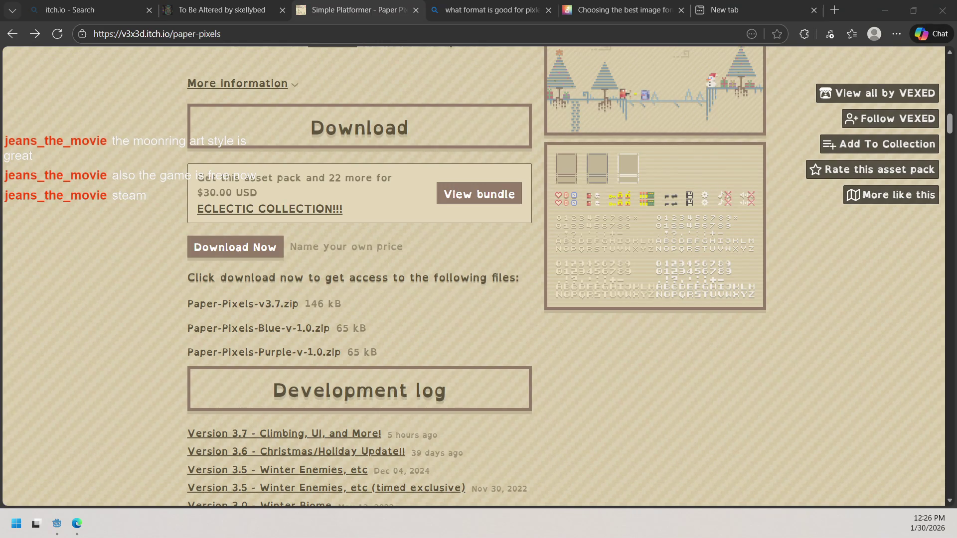
Switch between windows, then minimize the browser to return to the Godot editor.
key(alt+Tab)
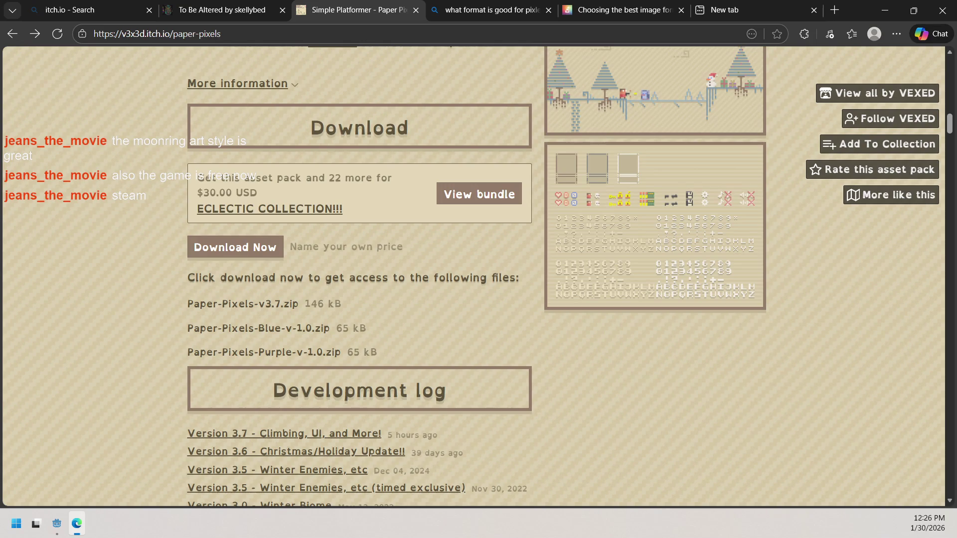
key(alt+Tab)
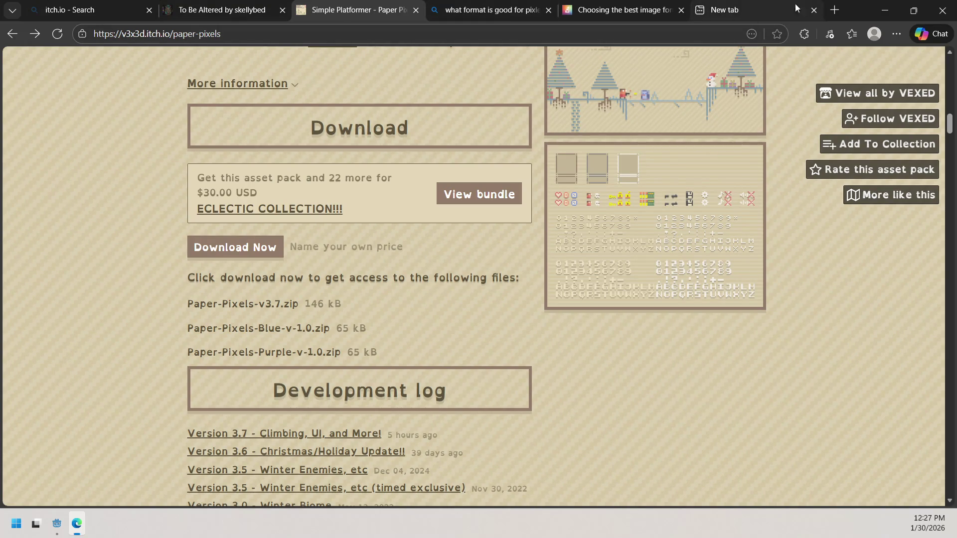
click(884, 10)
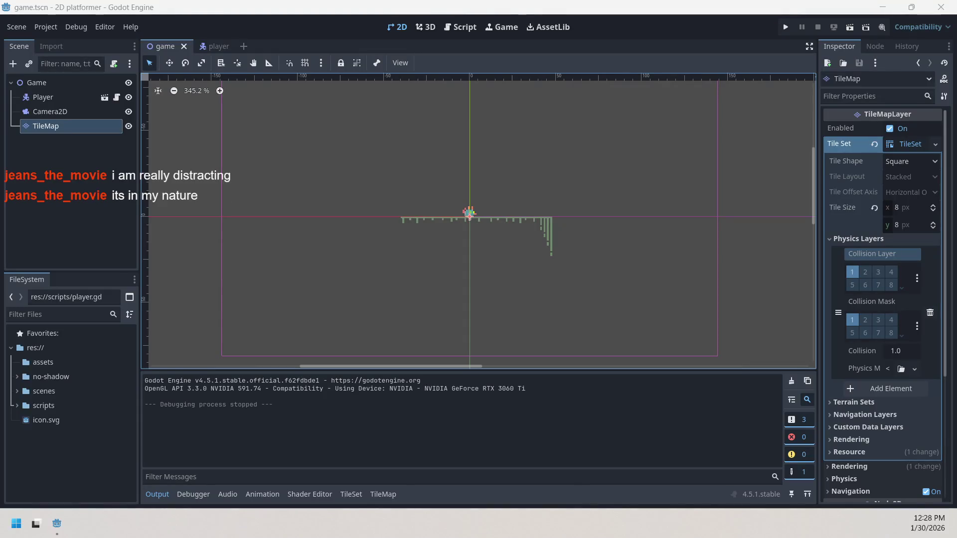
Pan the game.tscn tilemap view, show the desktop, and bring the Godot editor back.
mouse_move(499, 177)
mouse_down()
mouse_move(493, 205)
mouse_move(548, 167)
mouse_move(545, 176)
mouse_up()
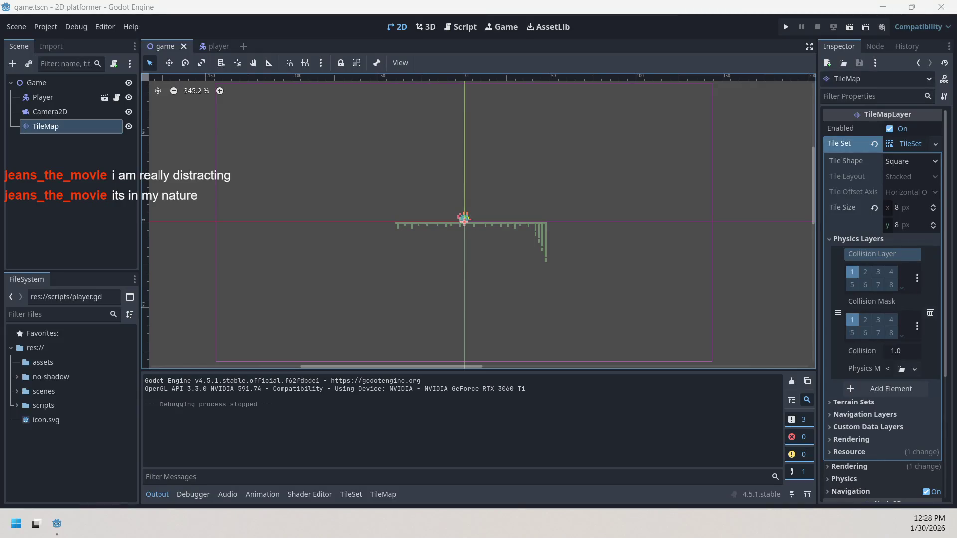
key(super+d)
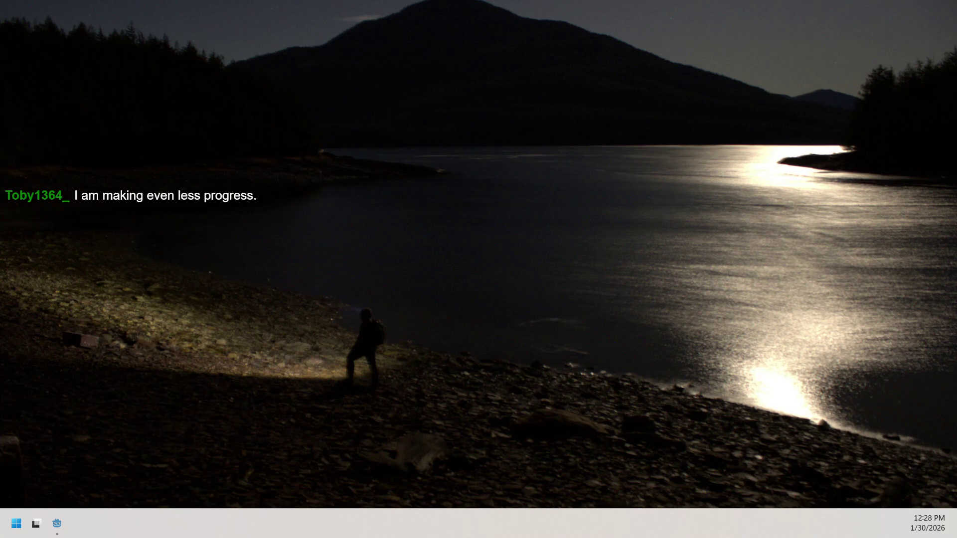
key(alt+Tab)
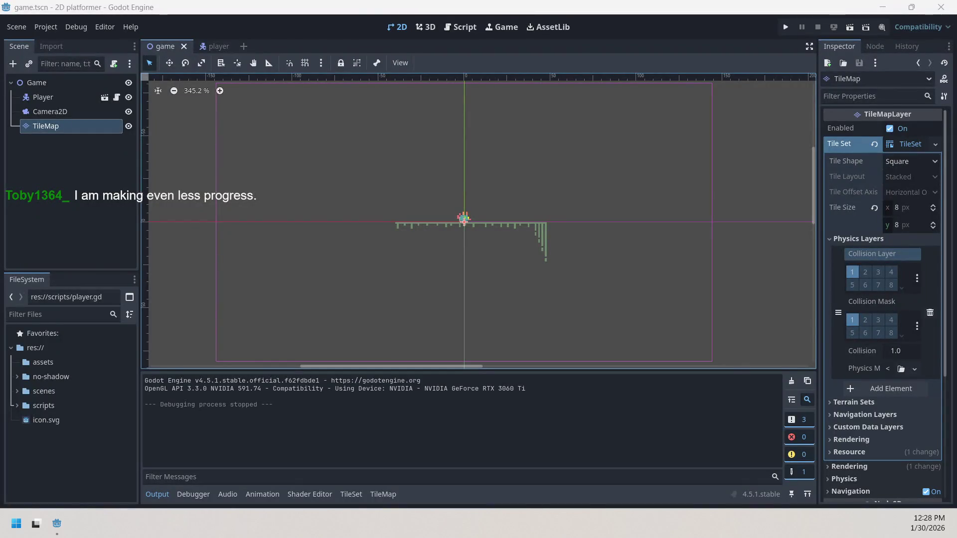
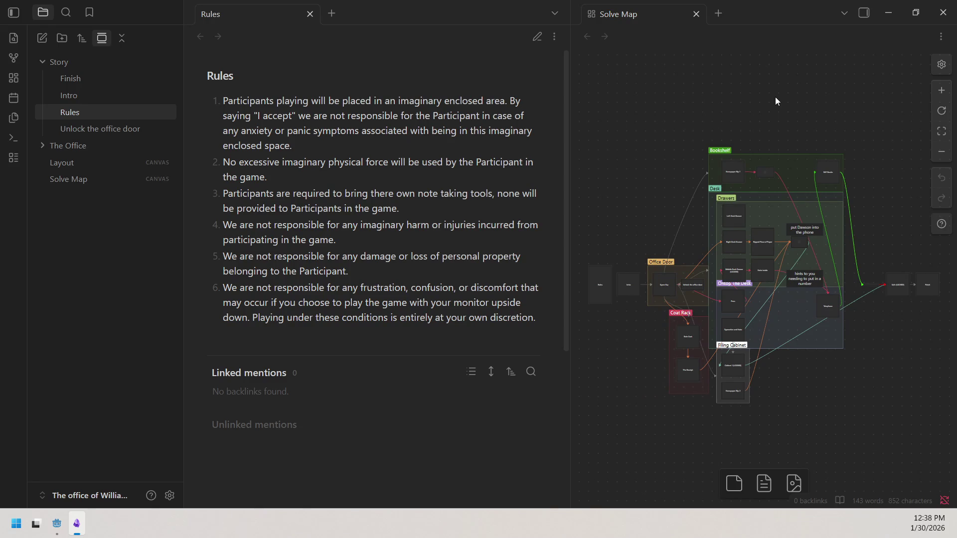
Open the Intro note describing the heist setup for 0-2 players.
click(82, 101)
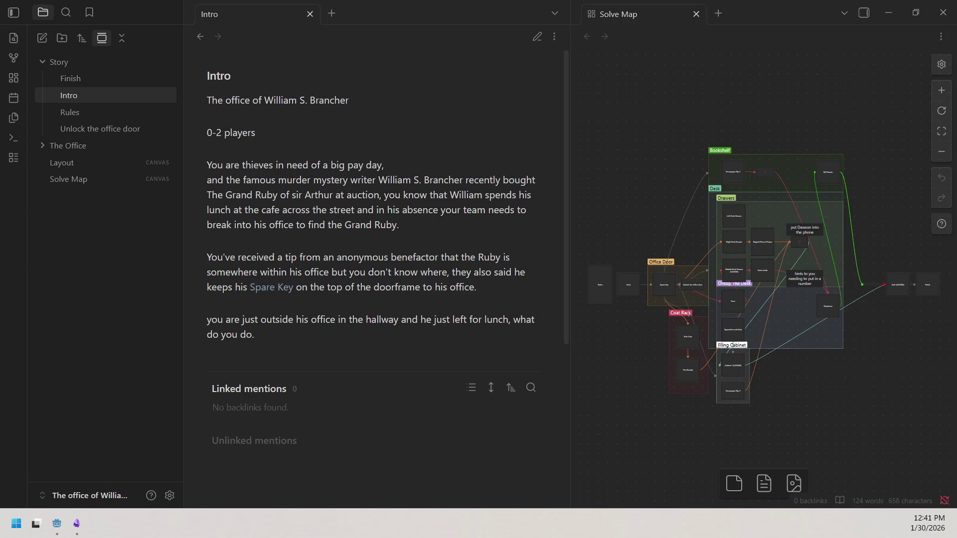
key(alt+Tab)
key(super+d)
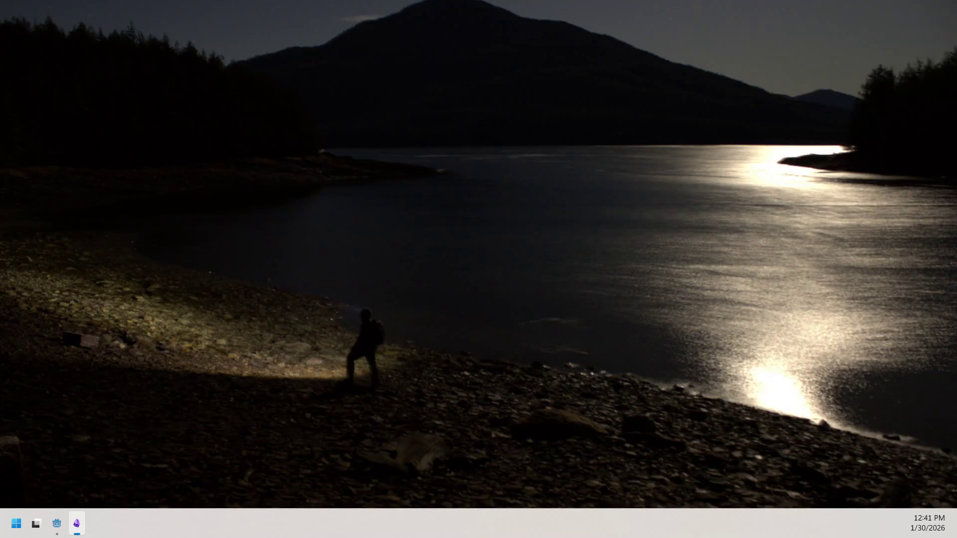
key(super+d)
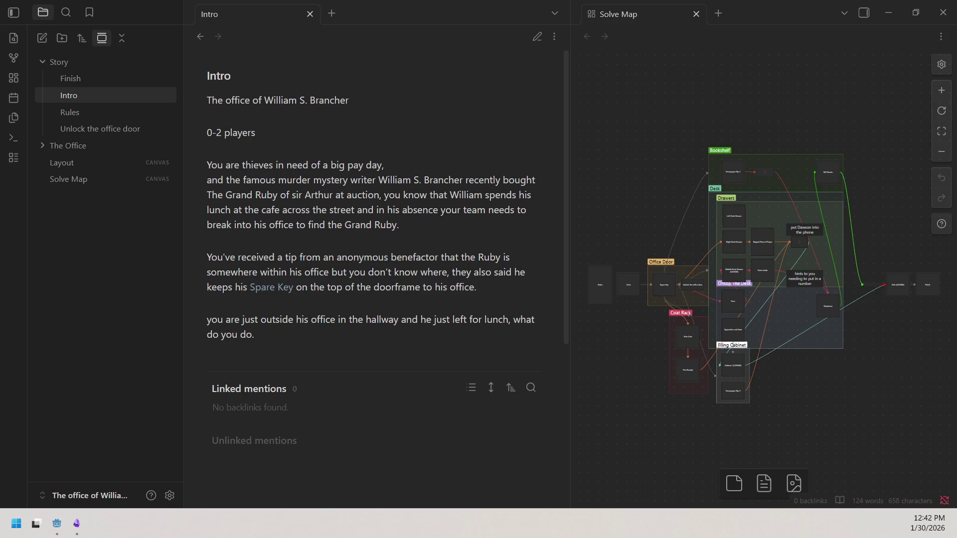
Create a new vault folder named 'Audio Game'.
click(62, 38)
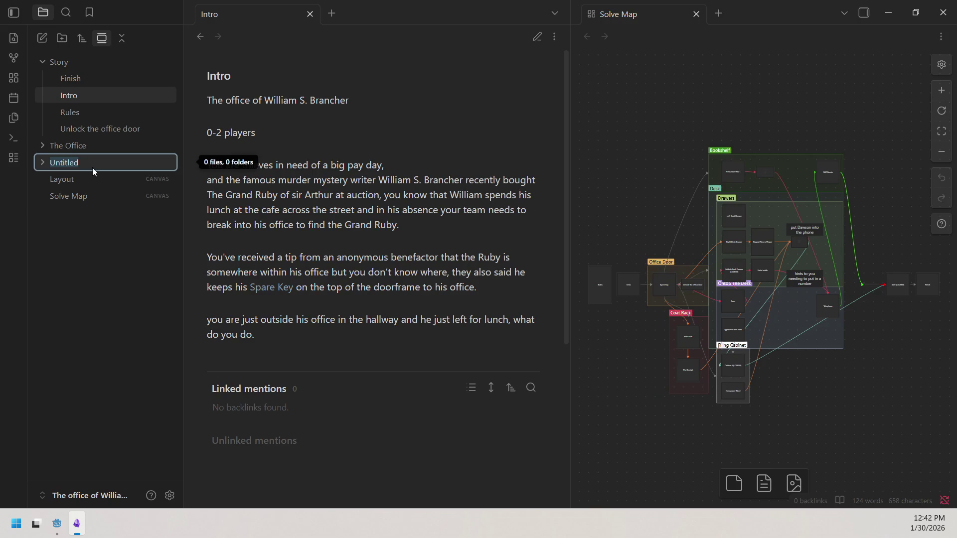
text(Blind G)
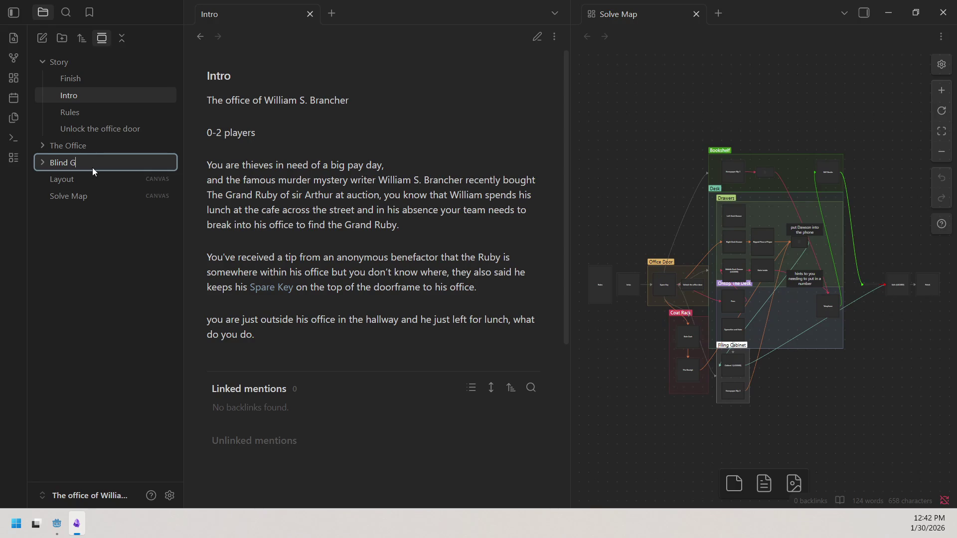
key(BackSpace)
key(BackSpace)
text(Audio )
text(Game Idea)
key(BackSpace)
key(BackSpace)
key(BackSpace)
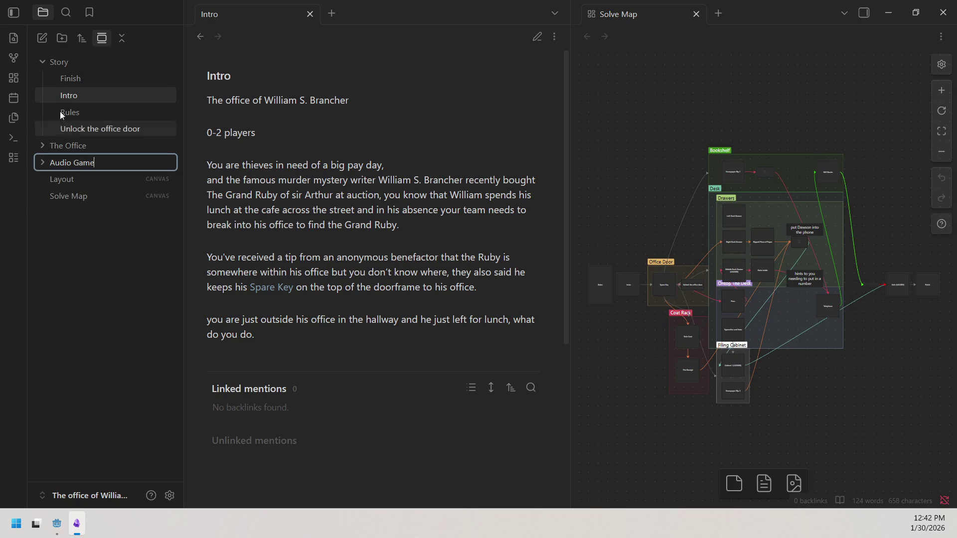
click(43, 38)
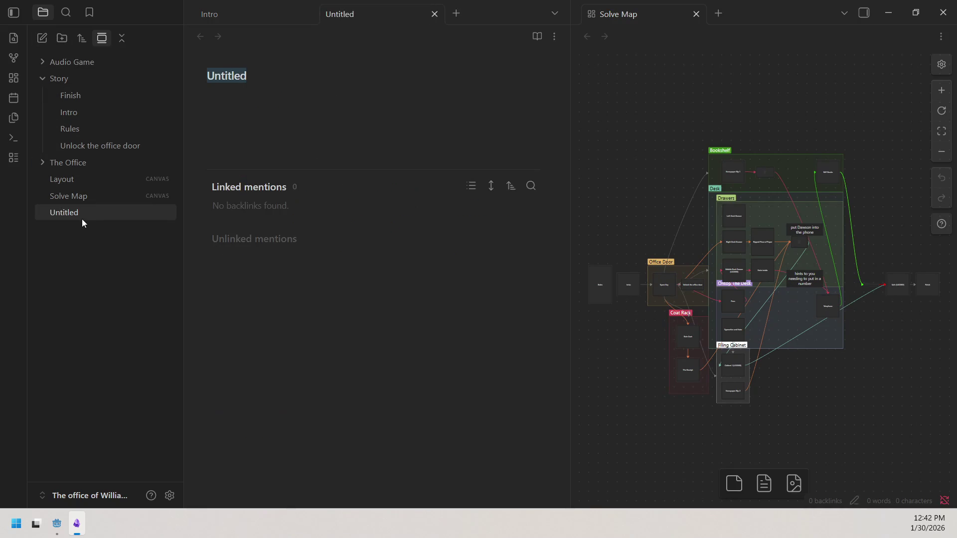
Move the Untitled note into the Audio Game folder and title it 'Idea'.
mouse_move(82, 216)
mouse_down()
mouse_move(96, 36)
mouse_move(86, 65)
mouse_up()
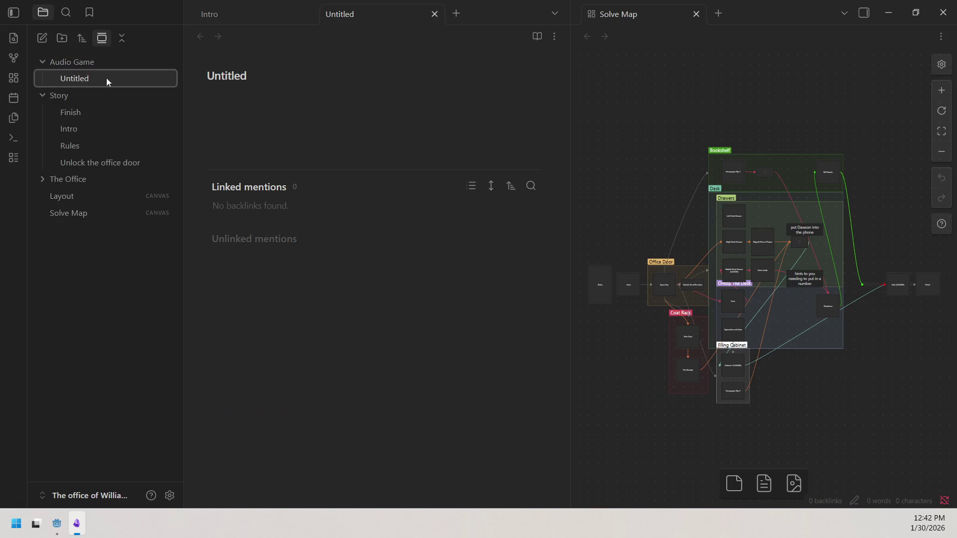
text(ide)
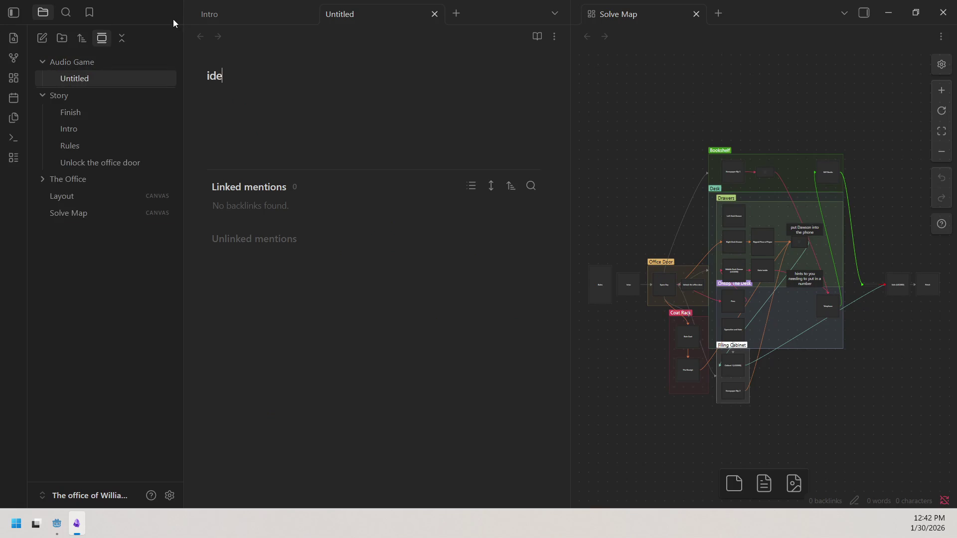
key(BackSpace)
key(BackSpace)
key(BackSpace)
text(Idea)
click(279, 122)
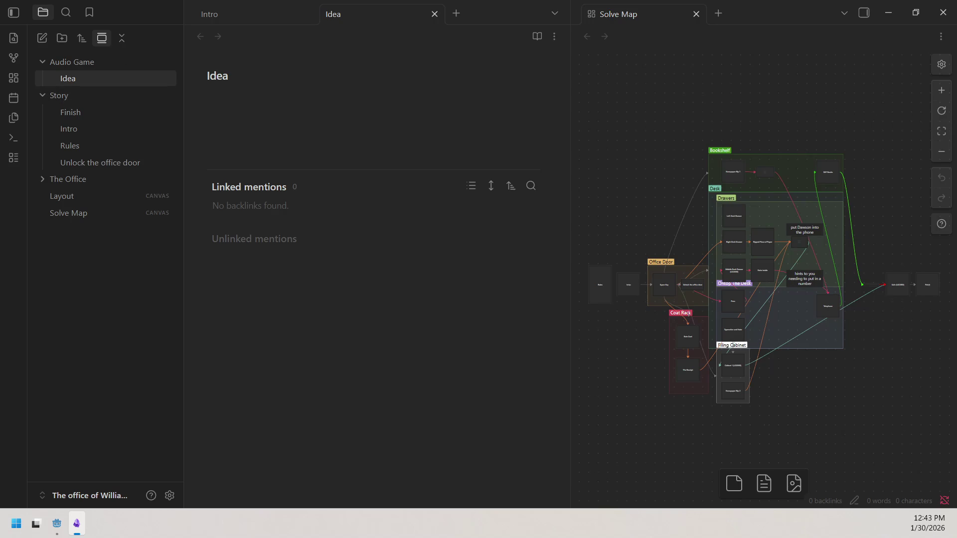
click(272, 121)
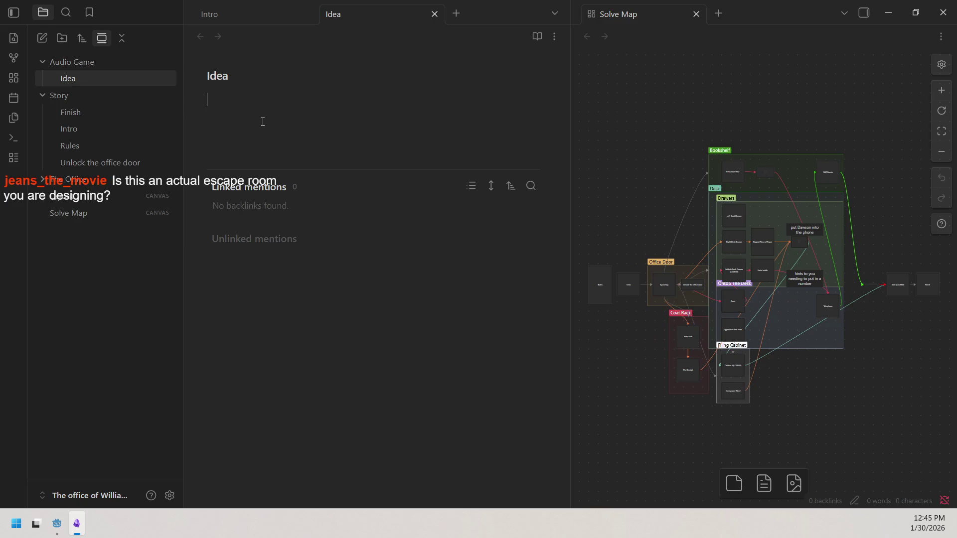
click(262, 122)
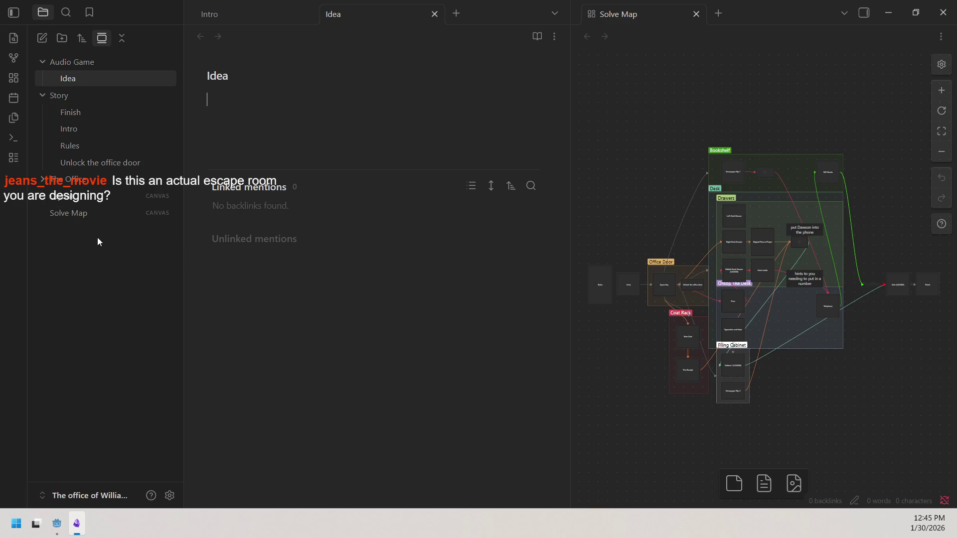